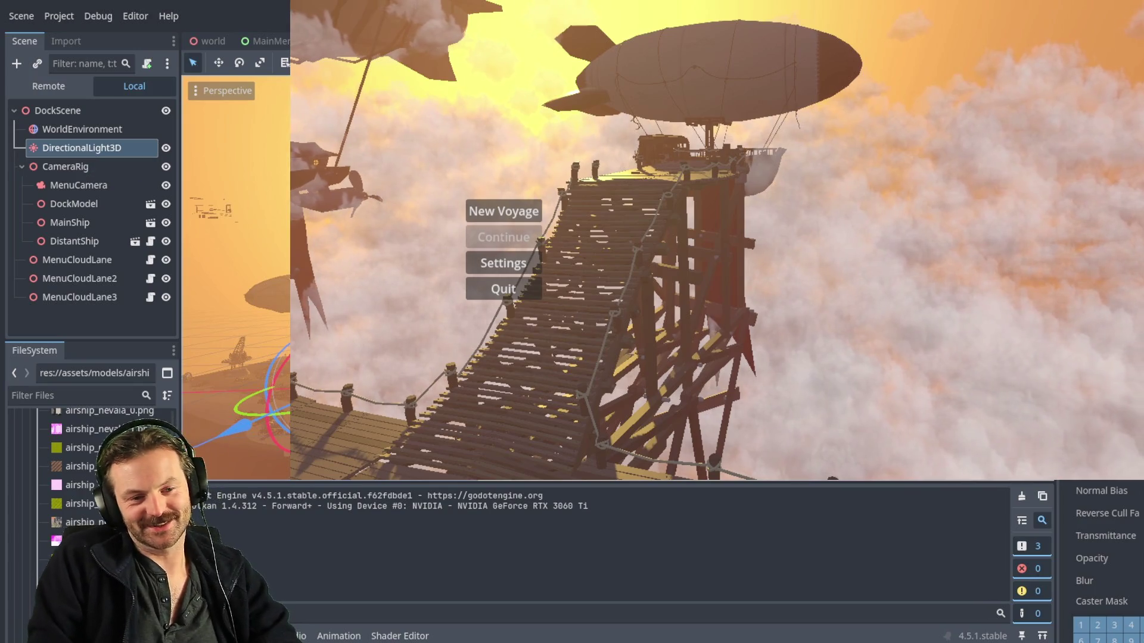
- Choose New Voyage on the game's main menu to reach the first-person ship deck view
left_click(535, 213)
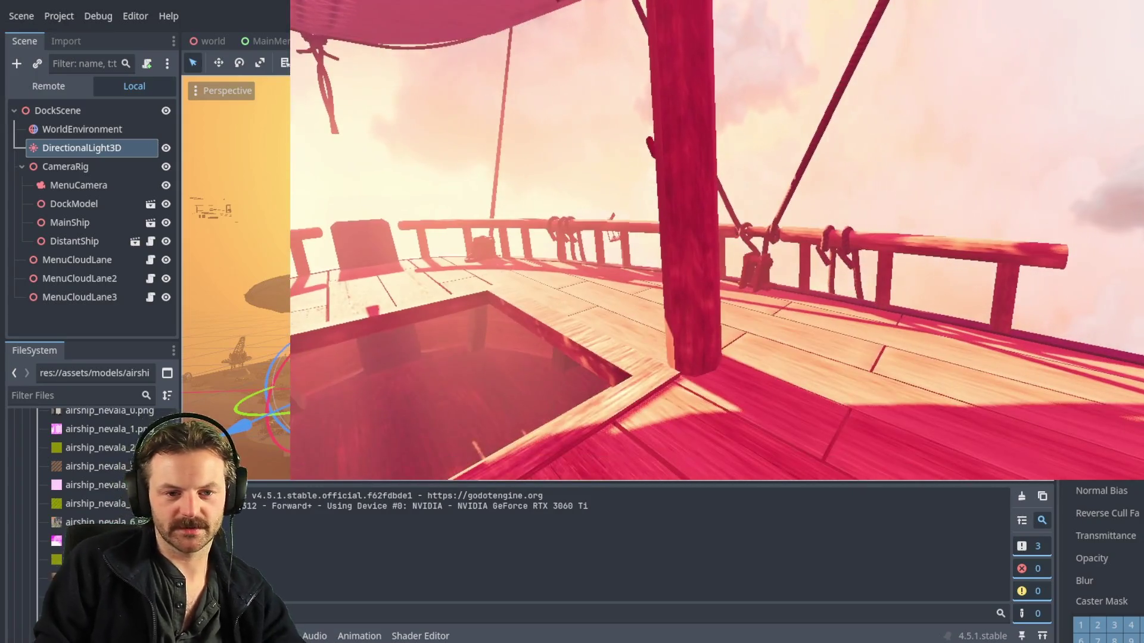
- Stop the running game, move the editor view in toward the dock, and select MenuCamera
key("Escape")
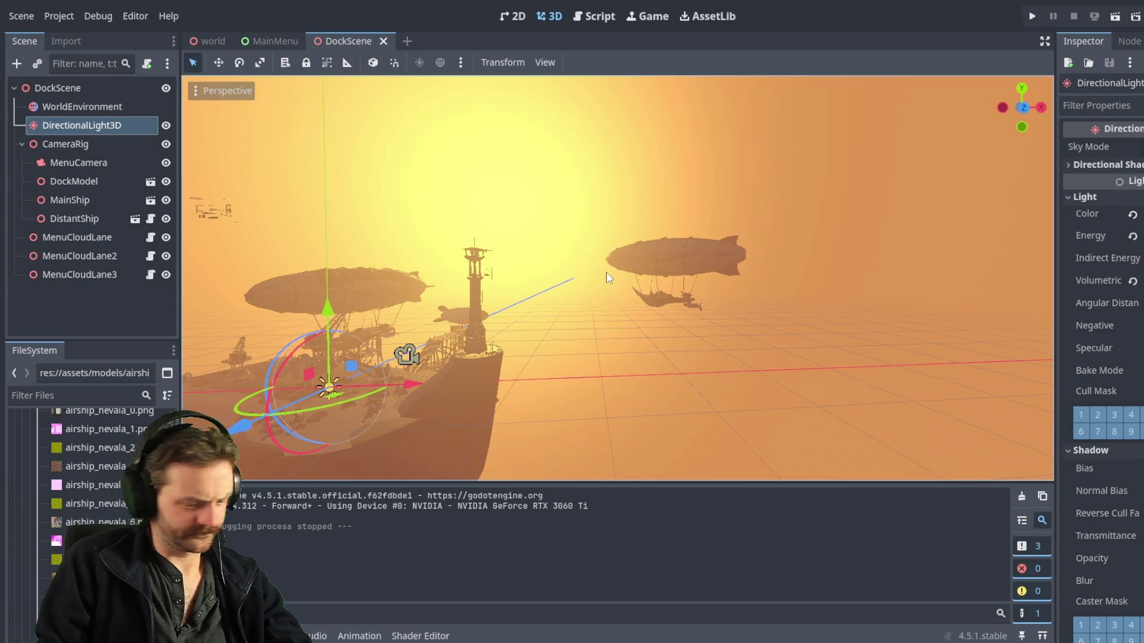
mouse_move(602, 265)
left_mouse_down()
mouse_move(631, 238)
mouse_move(721, 242)
left_mouse_up()
scroll(617, 278, "up", 3)
scroll(555, 308, "up", 8)
left_click_drag(554, 308, 448, 359)
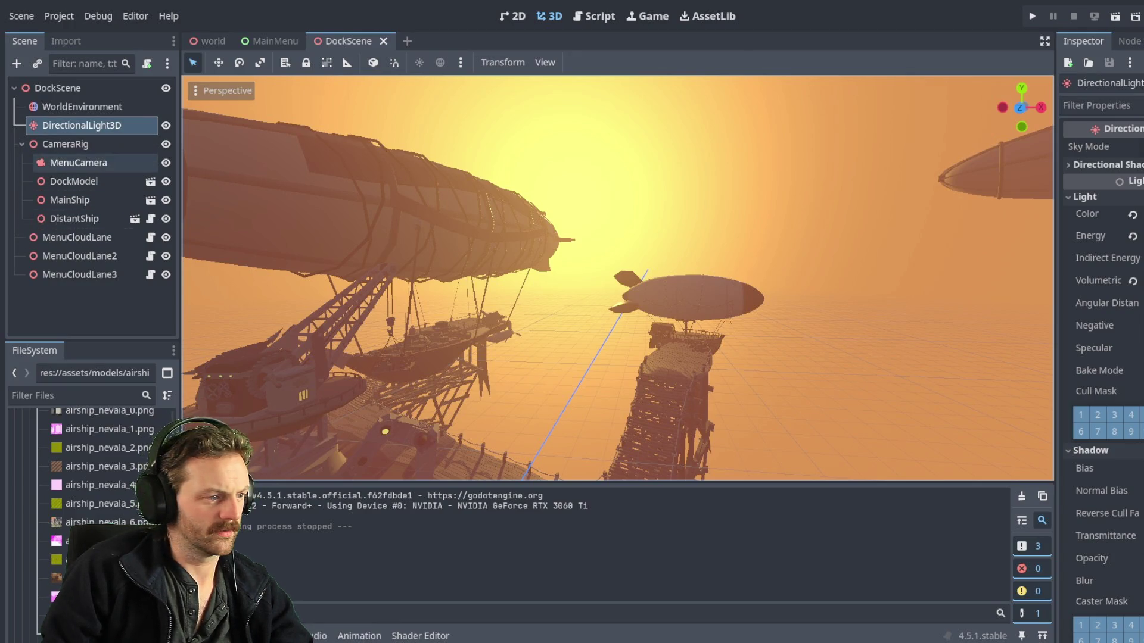
left_click(79, 162)
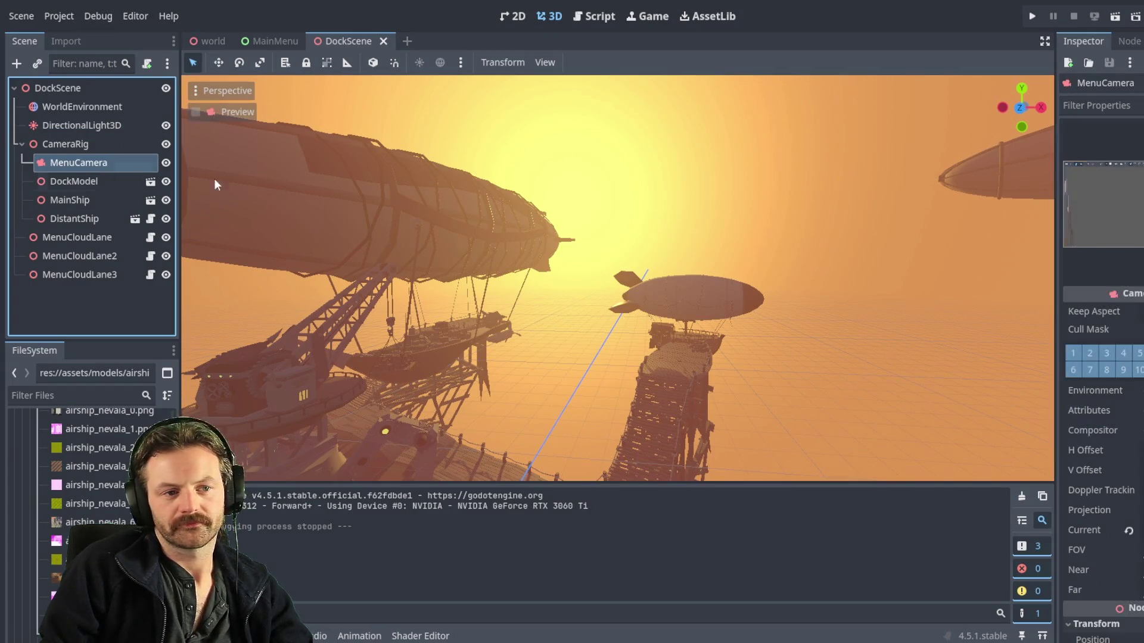
- Preview the MenuCamera's shot, then return to the editor view and orbit to a steep downward view of the dock
left_click_drag(724, 217, 390, 122)
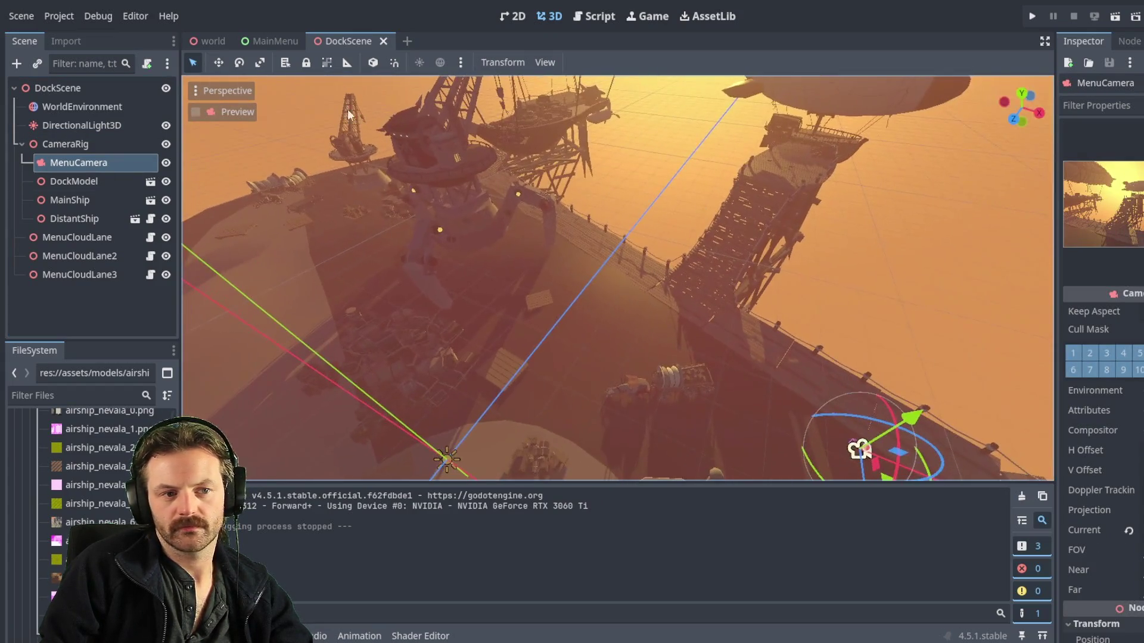
left_click(196, 112)
left_click(195, 112)
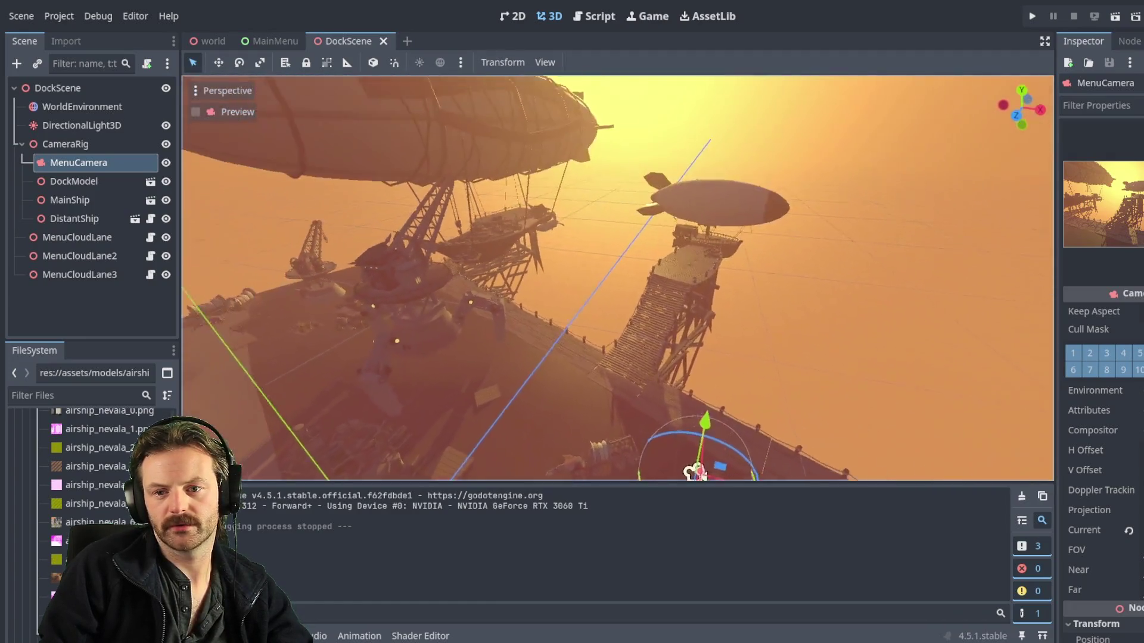
mouse_move(617, 333)
left_mouse_down()
mouse_move(494, 179)
mouse_move(512, 191)
mouse_move(536, 178)
mouse_move(537, 107)
mouse_move(603, 293)
mouse_move(474, 503)
mouse_move(541, 452)
left_mouse_up()
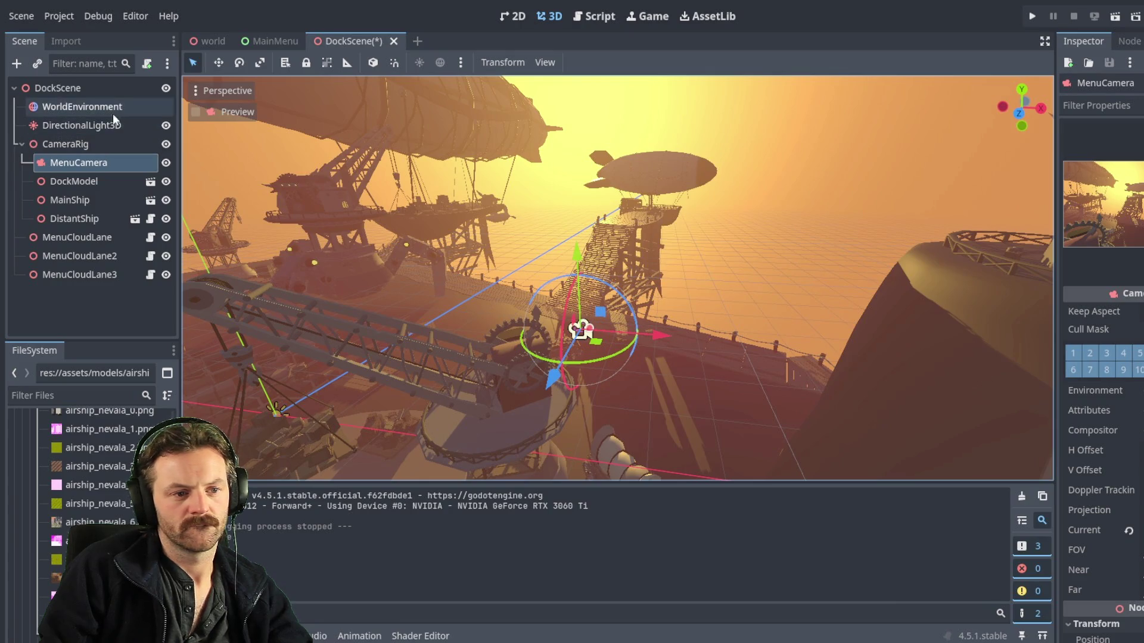
- Save the DockScene and run the project with F5 to view the main menu
mouse_move(239, 47)
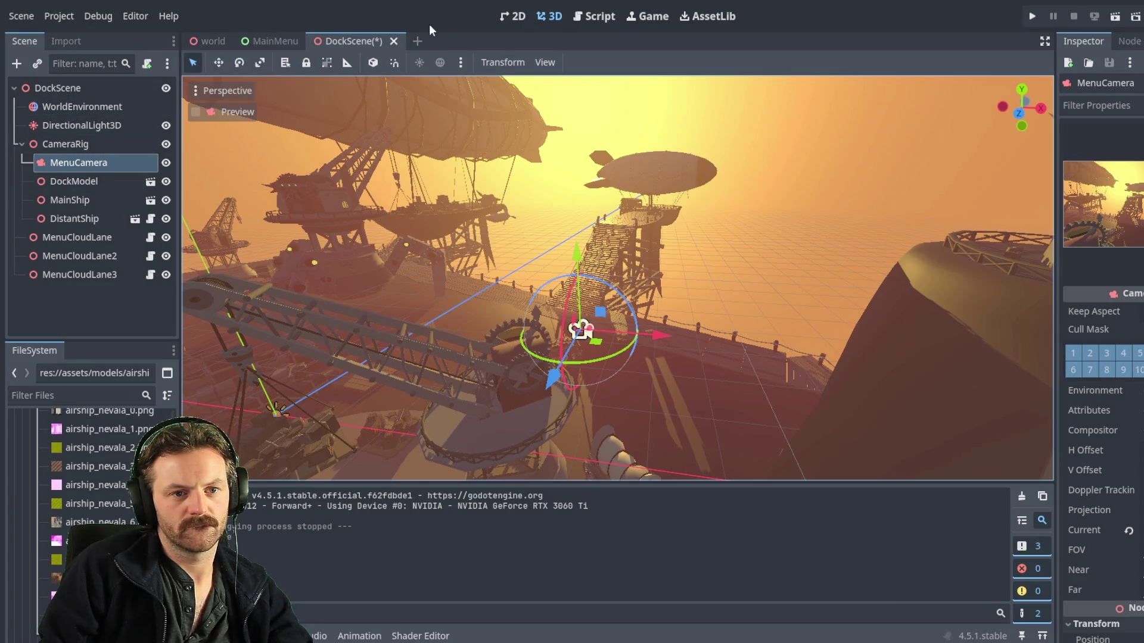
key("F5")
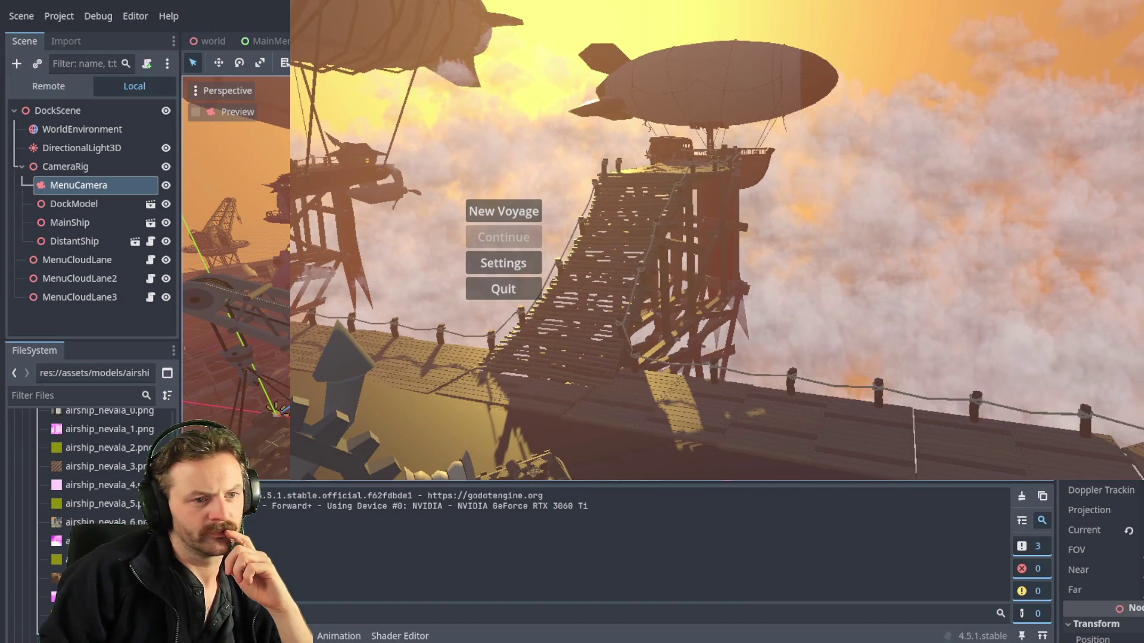
- Switch to the MainMenu scene and select the DockScene entry in its scene tree
left_click(267, 42)
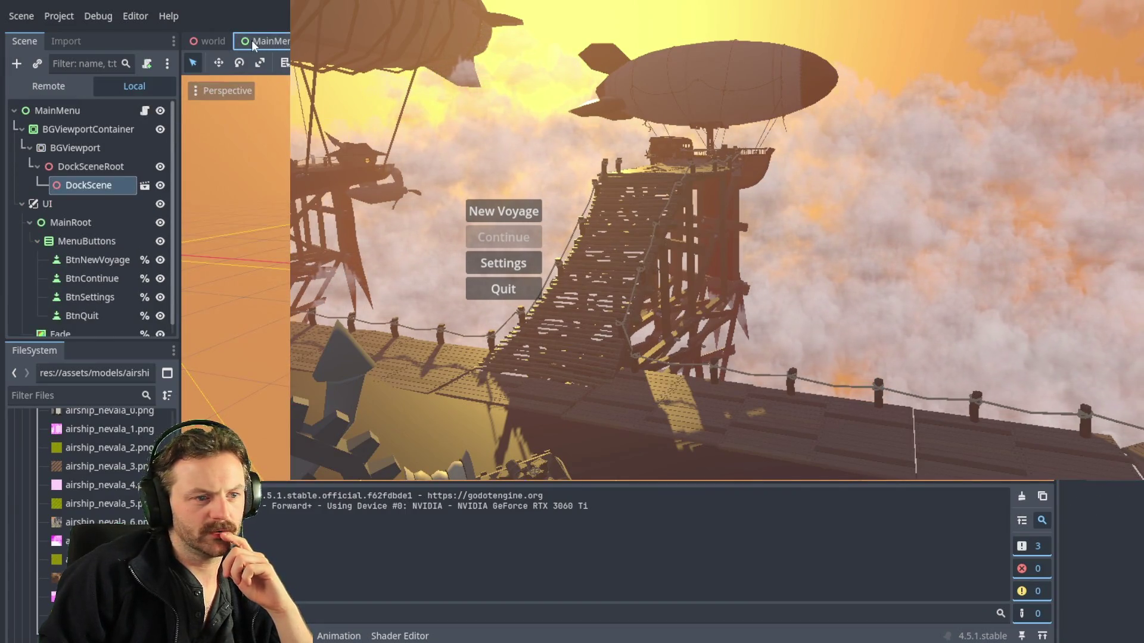
left_click(88, 188)
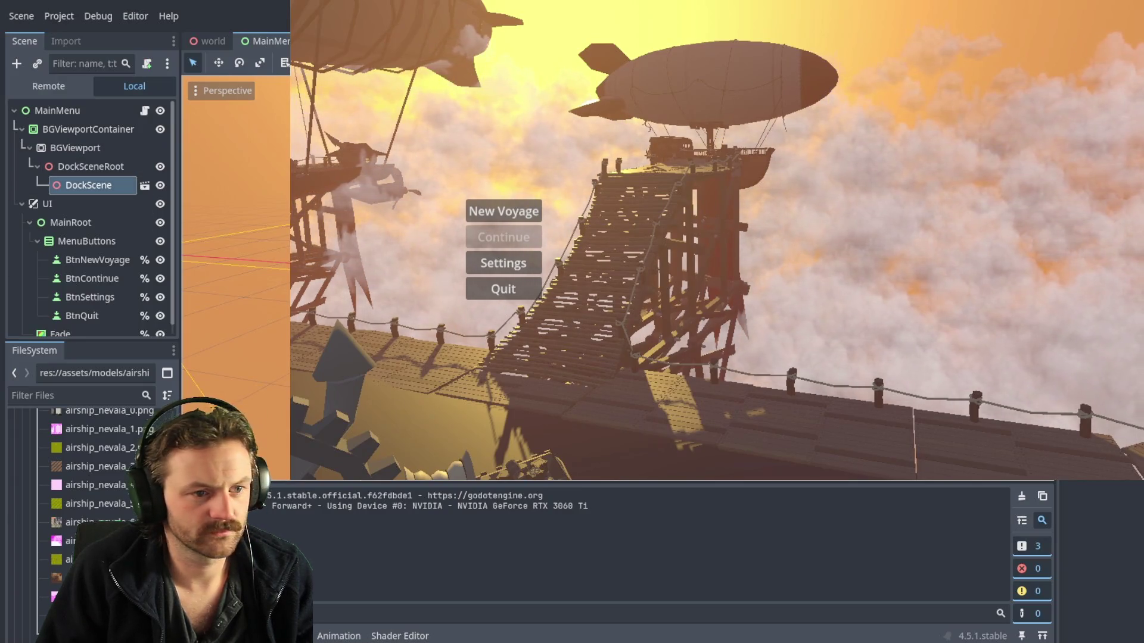
left_click(97, 188)
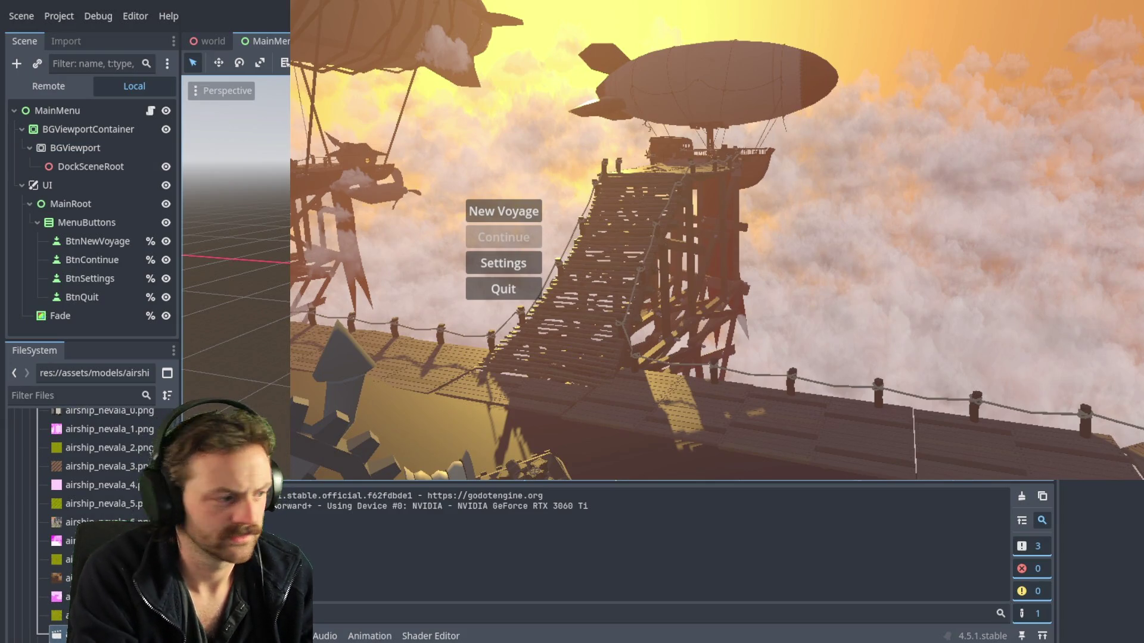
- Stop the game with F8 and save the MainMenu scene with Ctrl+S
key("F8")
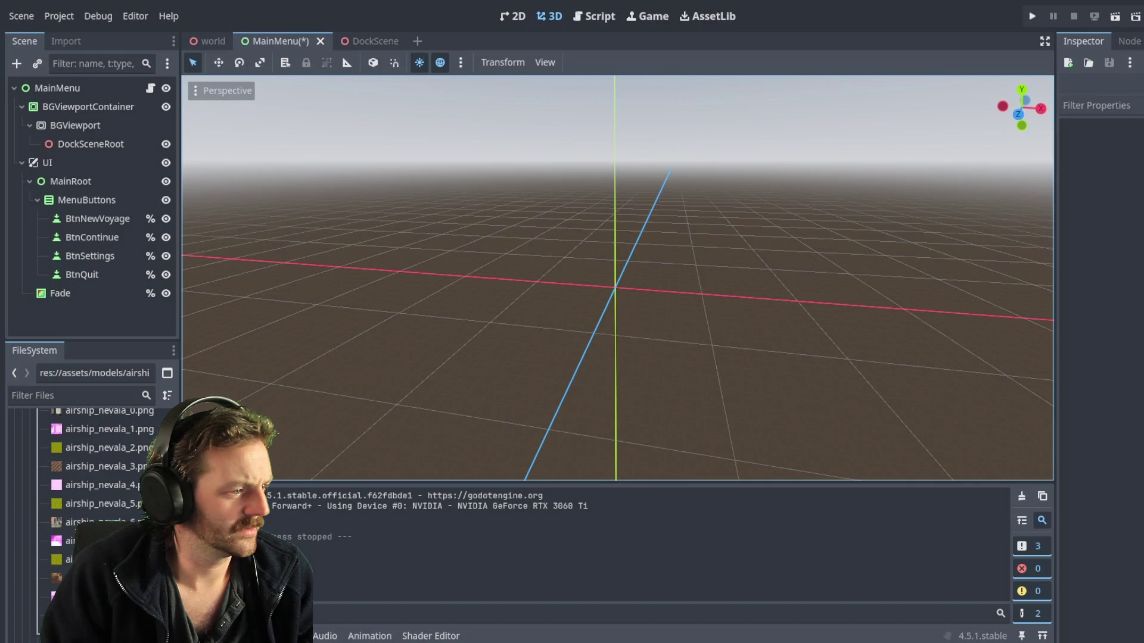
key("ctrl+s")
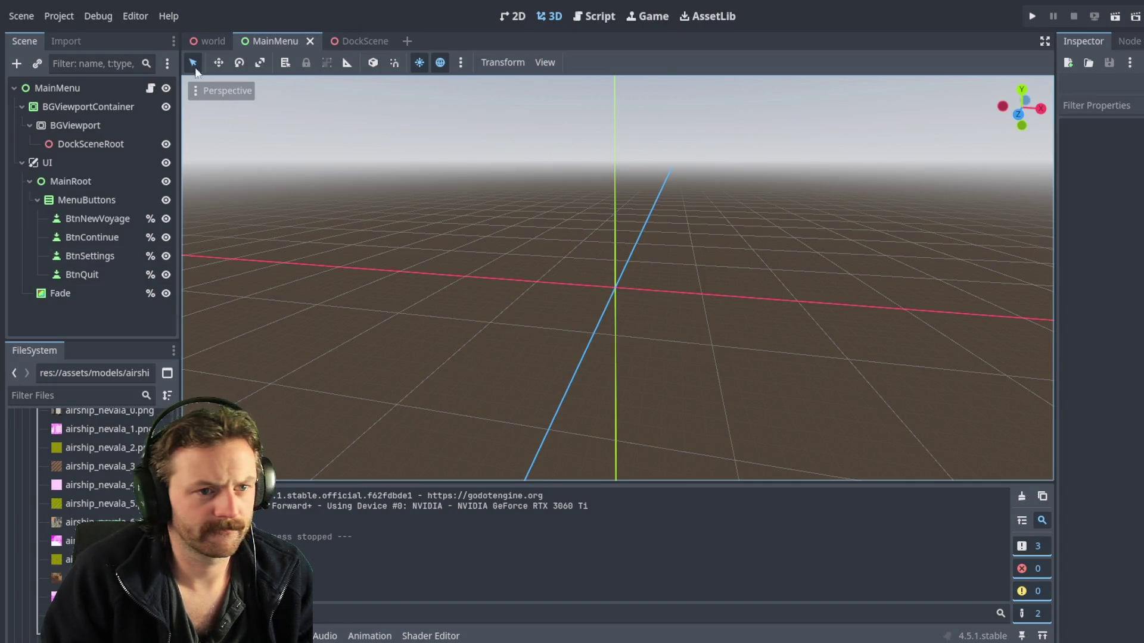
- Look over the DockScene tab, then return to the MainMenu scene's 2D view
left_click(349, 41)
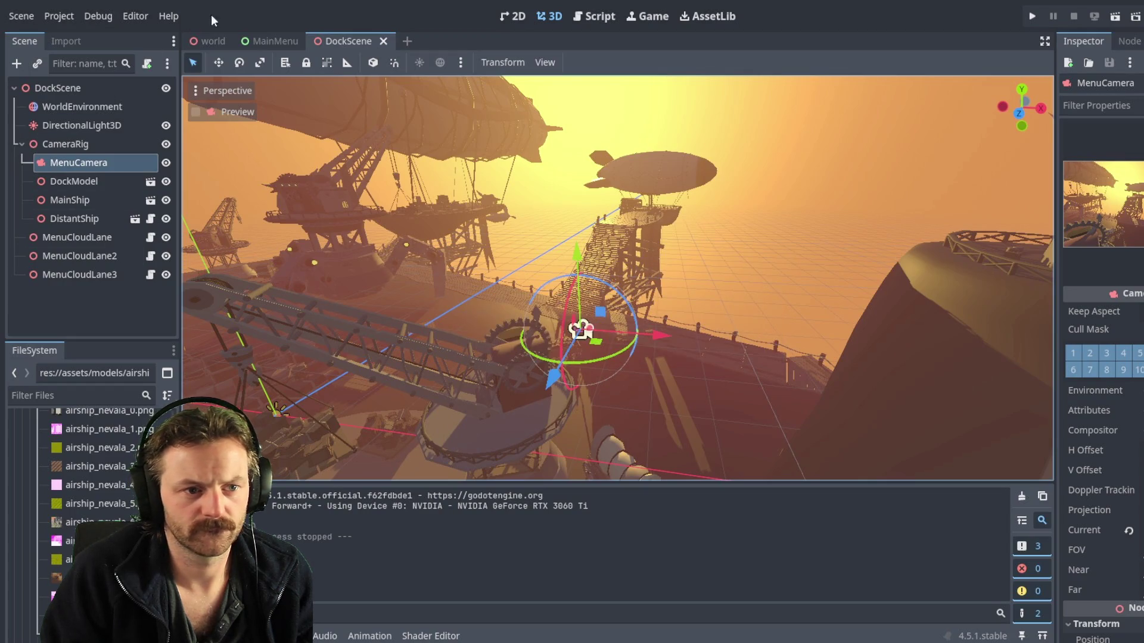
left_click(268, 35)
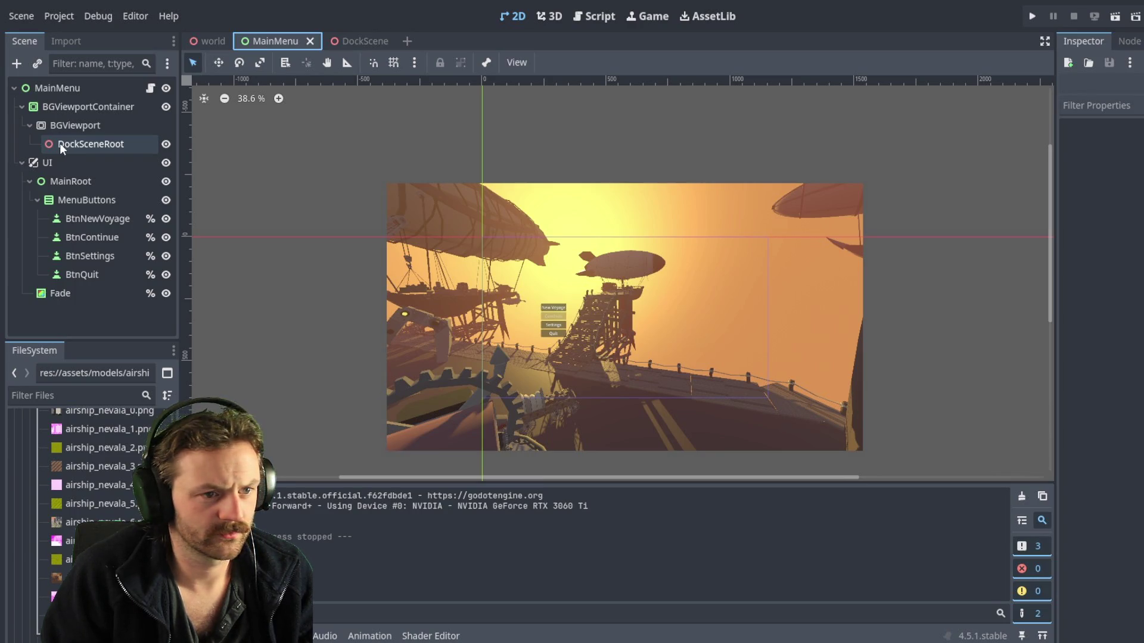
- Instance DockScene under DockSceneRoot, save the MainMenu scene, and run the project with F5
left_click(59, 143)
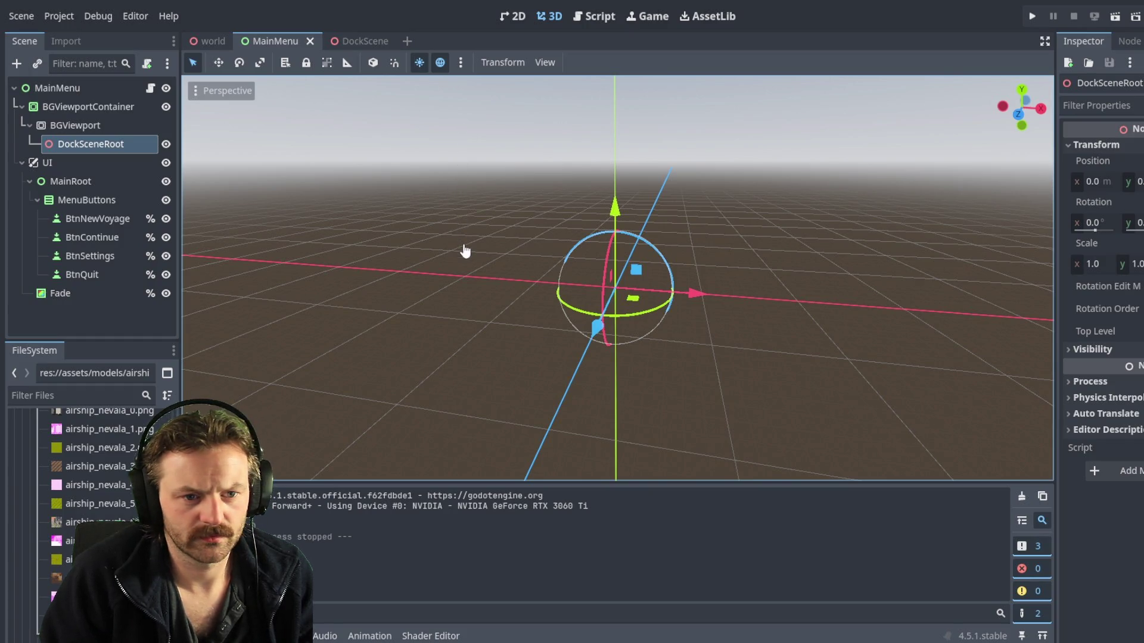
left_click_drag(489, 173, 490, 172)
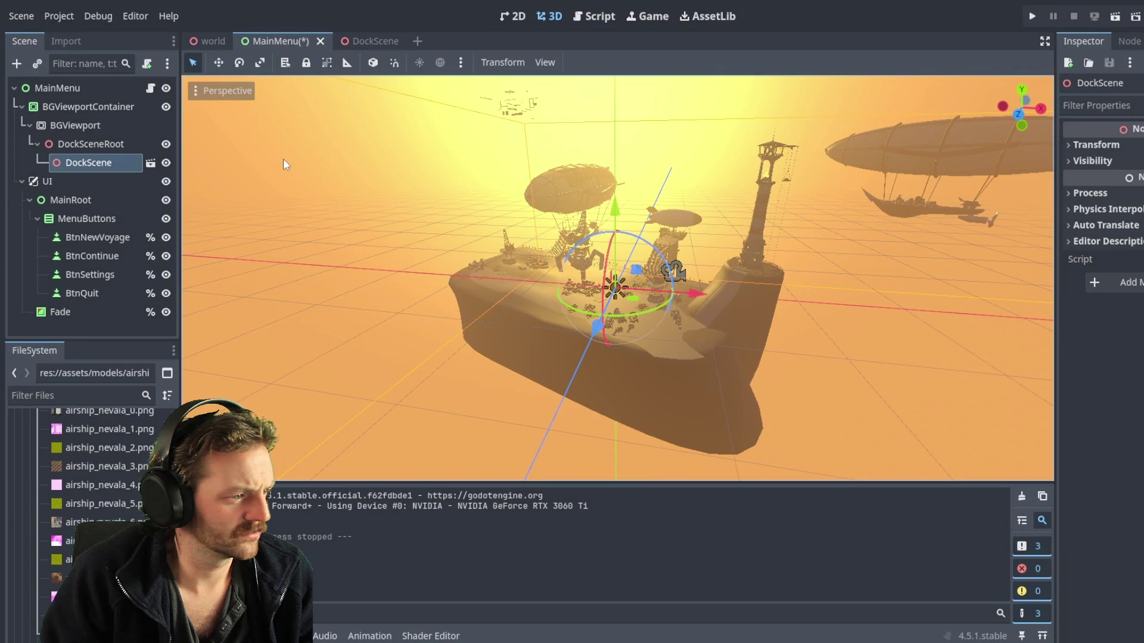
key("ctrl+s")
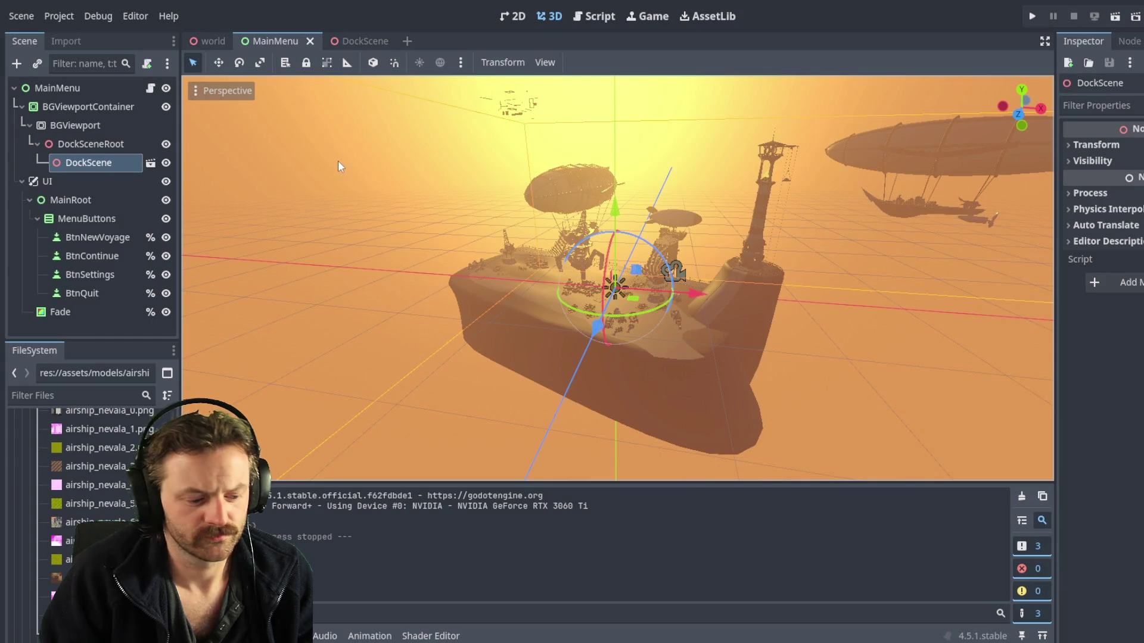
key("F5")
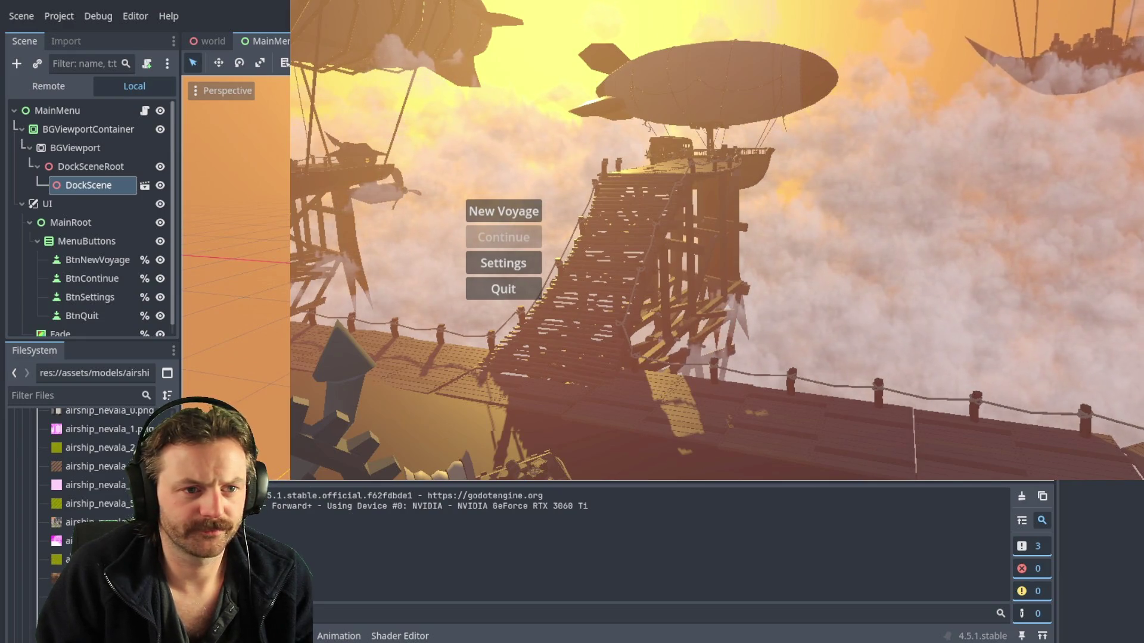
left_click(144, 185)
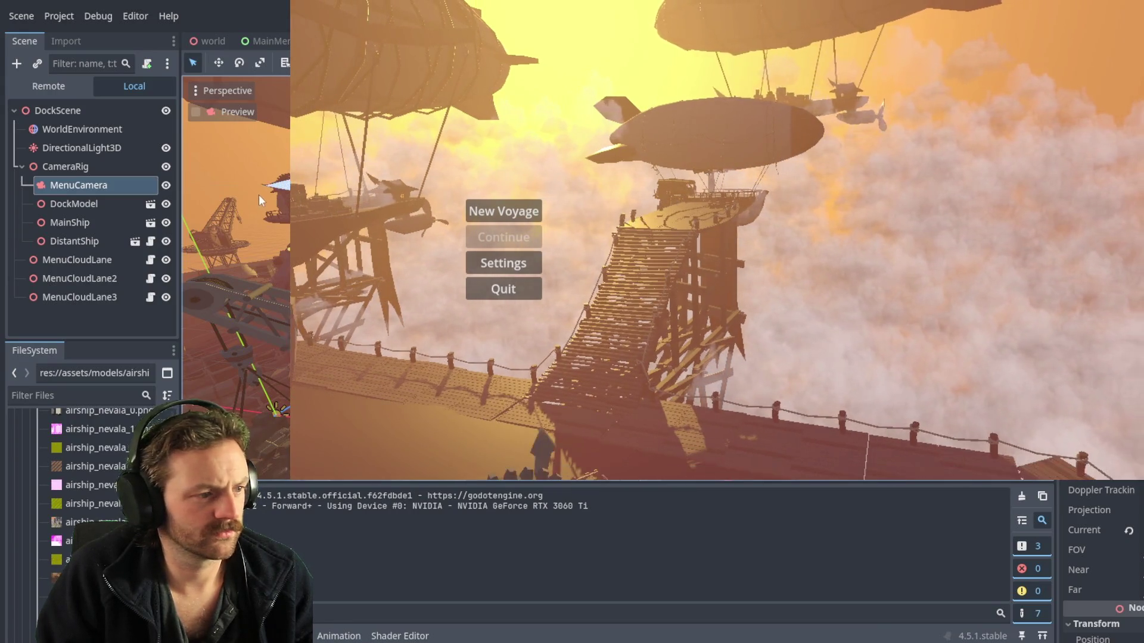
key("Escape")
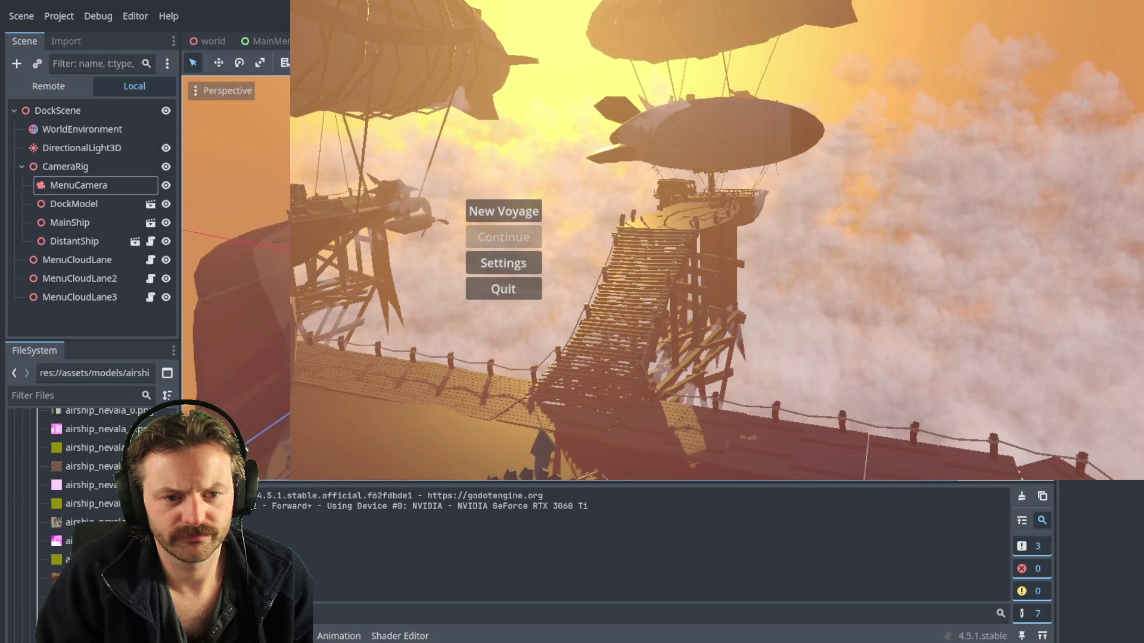
left_click(79, 186)
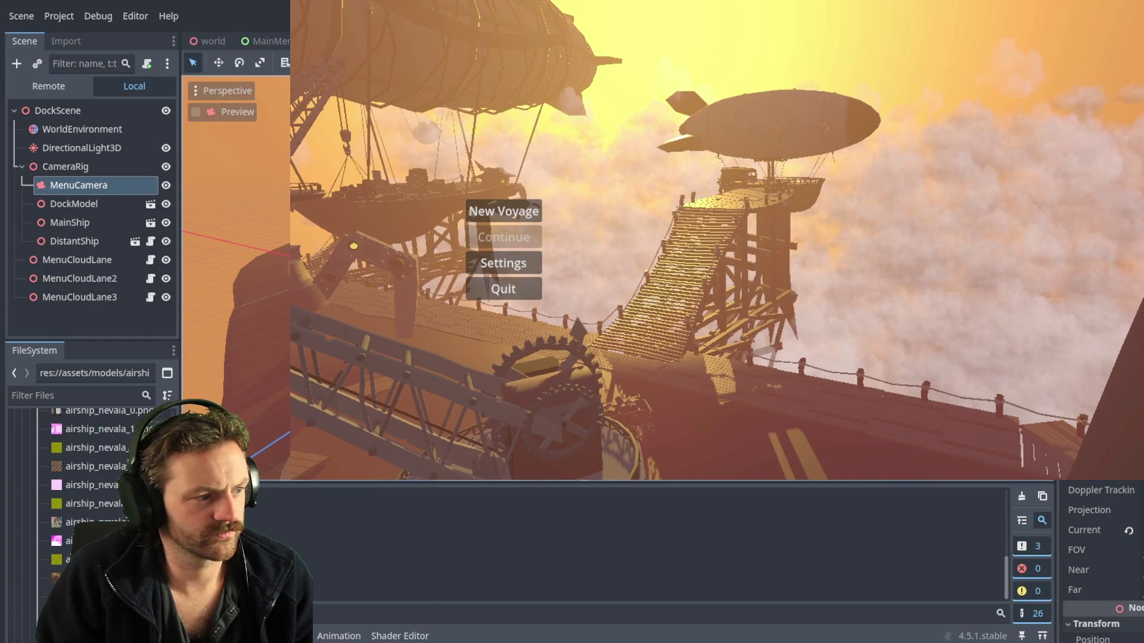
left_click(275, 41)
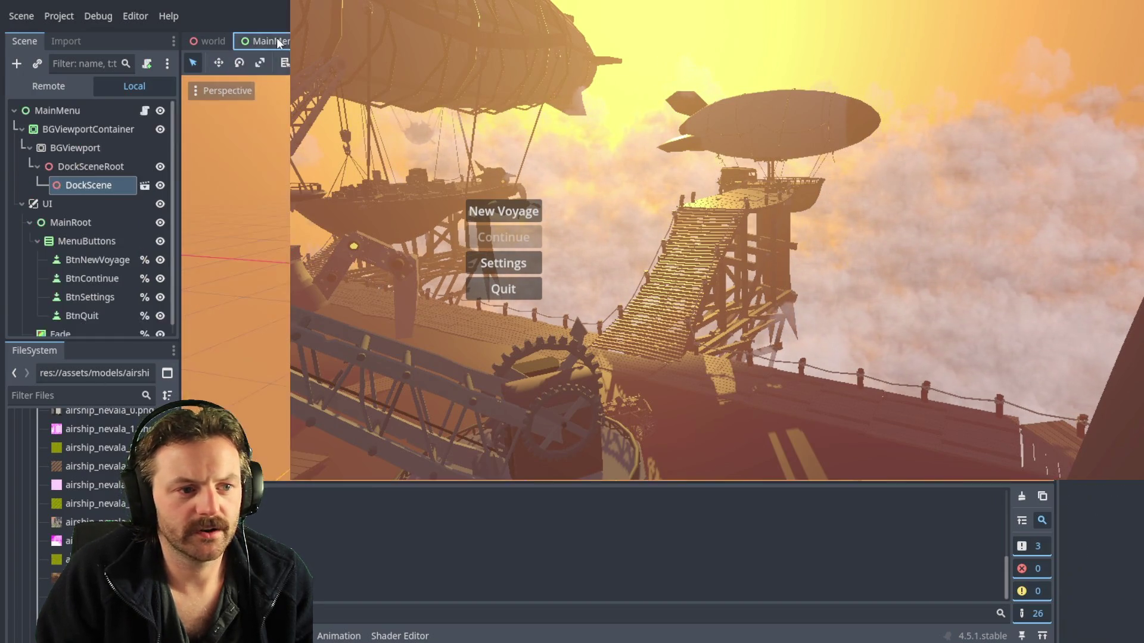
- Select the MenuButtons container and nudge it right with six Right-arrow presses
left_click(88, 222)
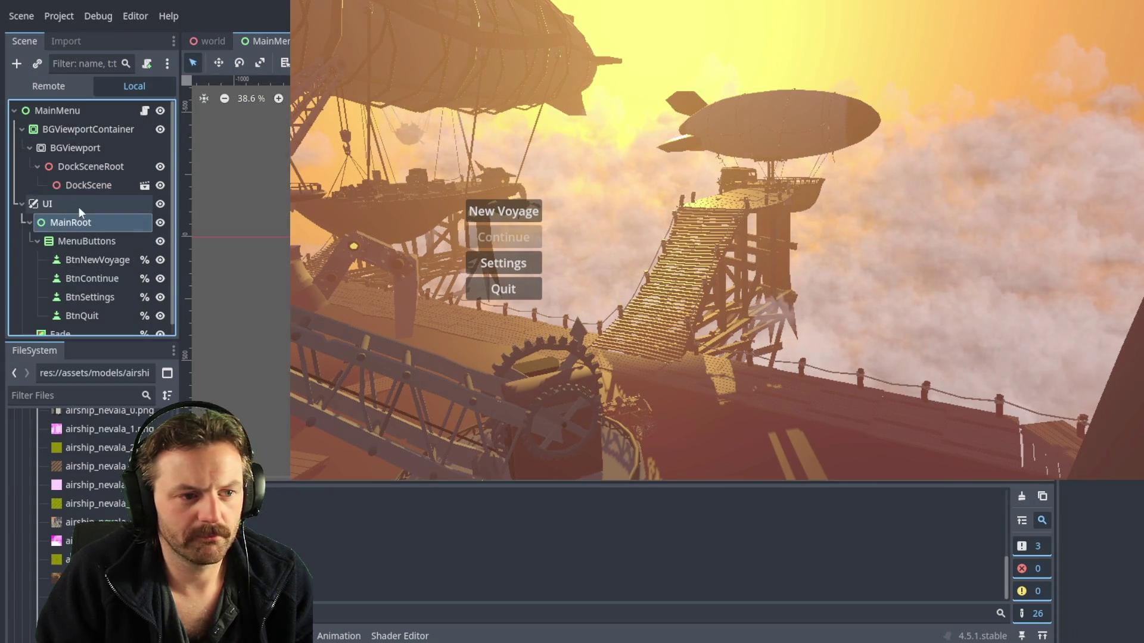
left_click(87, 241)
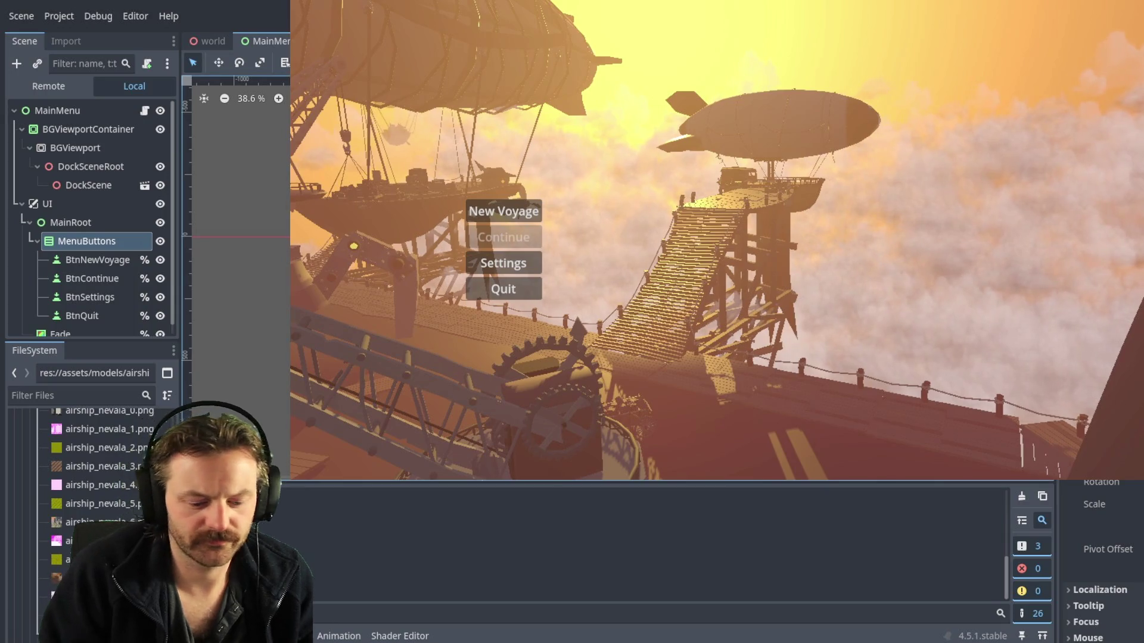
key("Right")
key("Right")
key("Right")
key("Right")
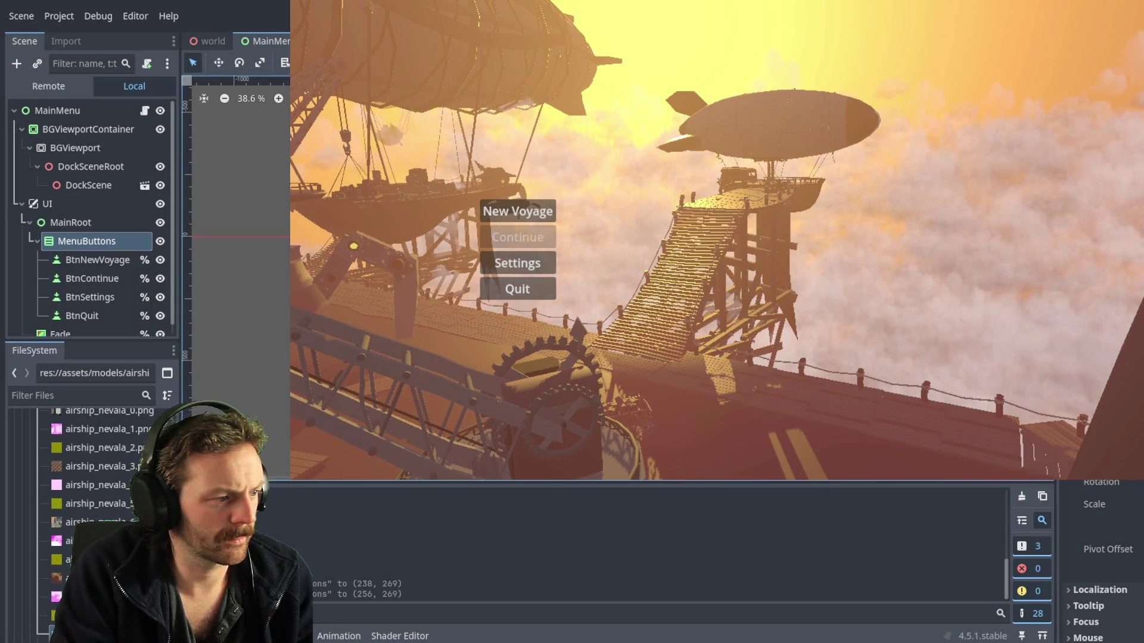
key("Right")
key("Right")
key("Right")
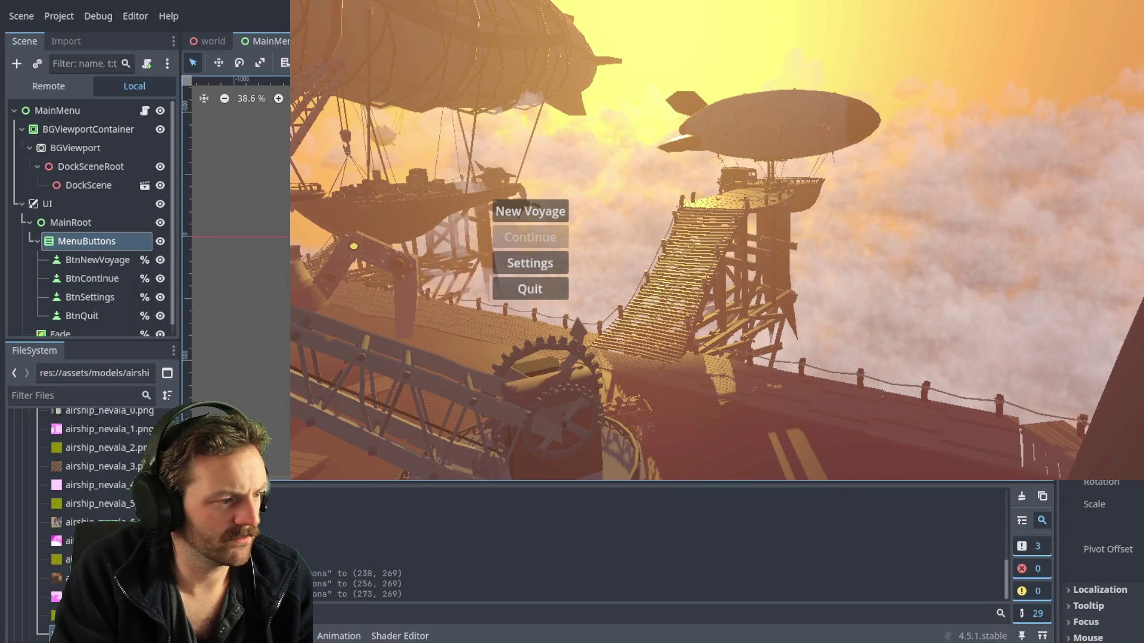
key("Right")
key("Right")
key("Right")
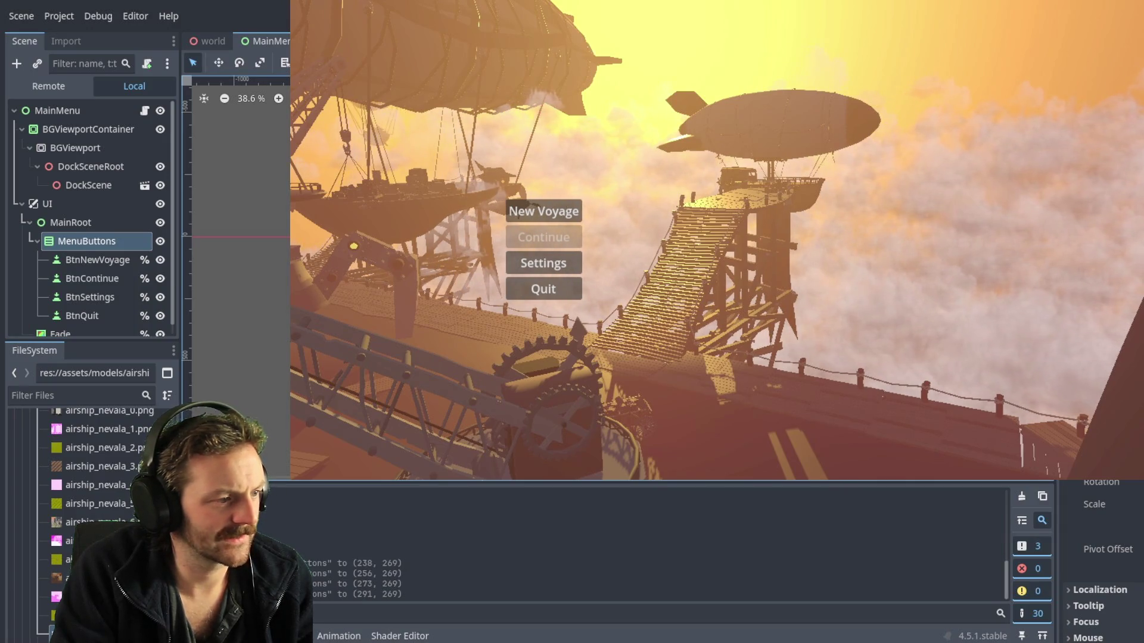
key("Right")
key("Right")
key("Right")
key("Right")
key("Right")
key("Right")
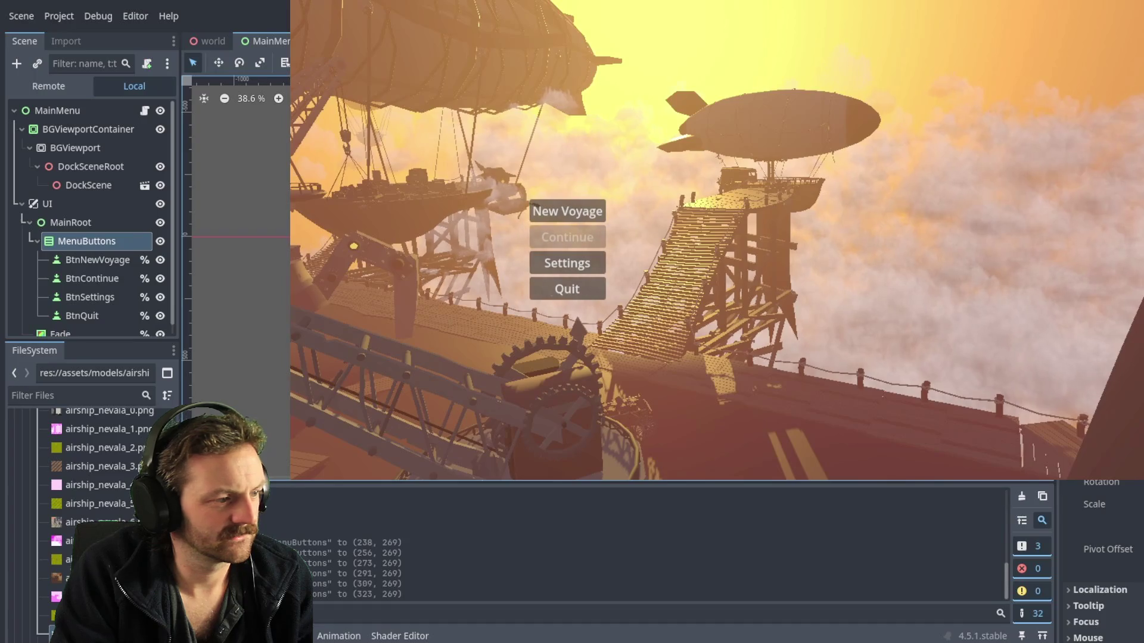
key("Right")
key("Right")
key("Right")
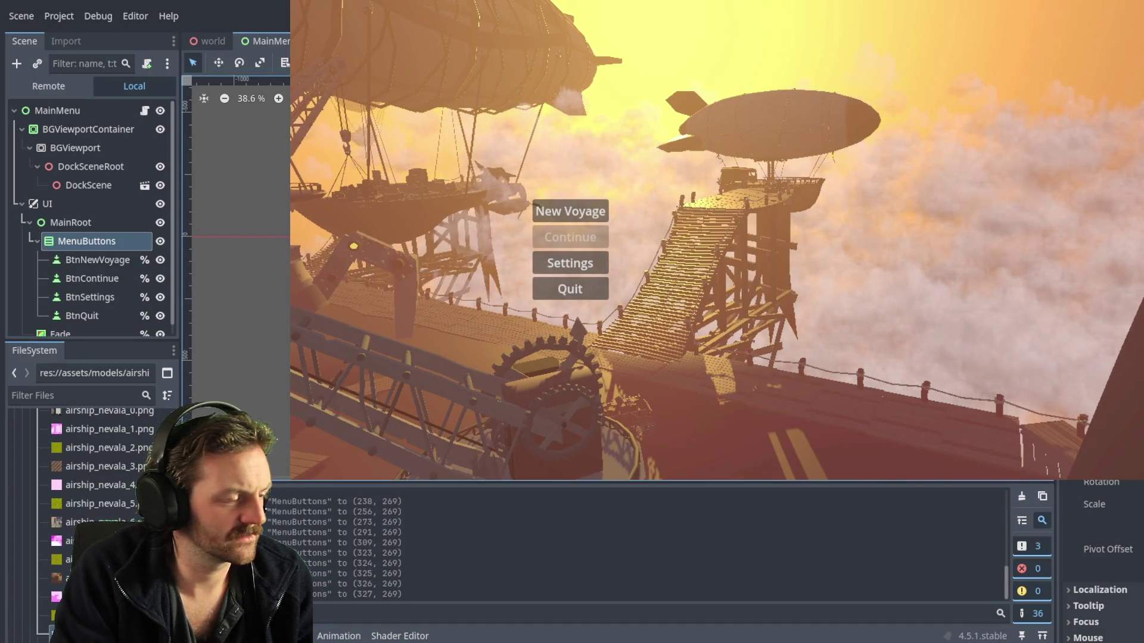
key("Right")
key("Right")
key("Right")
- Nudge the MenuButtons up and slightly right until it sits at about (357, 215)
key("Left")
key("Left")
key("Left")
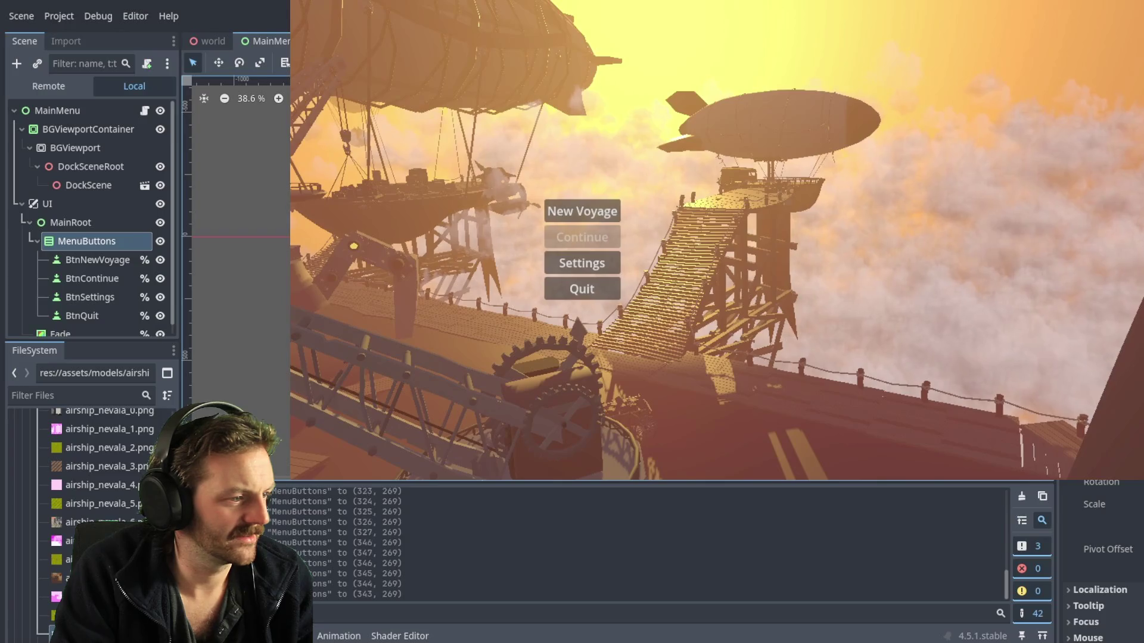
key("Left")
key("Up")
key("Up")
key("Up")
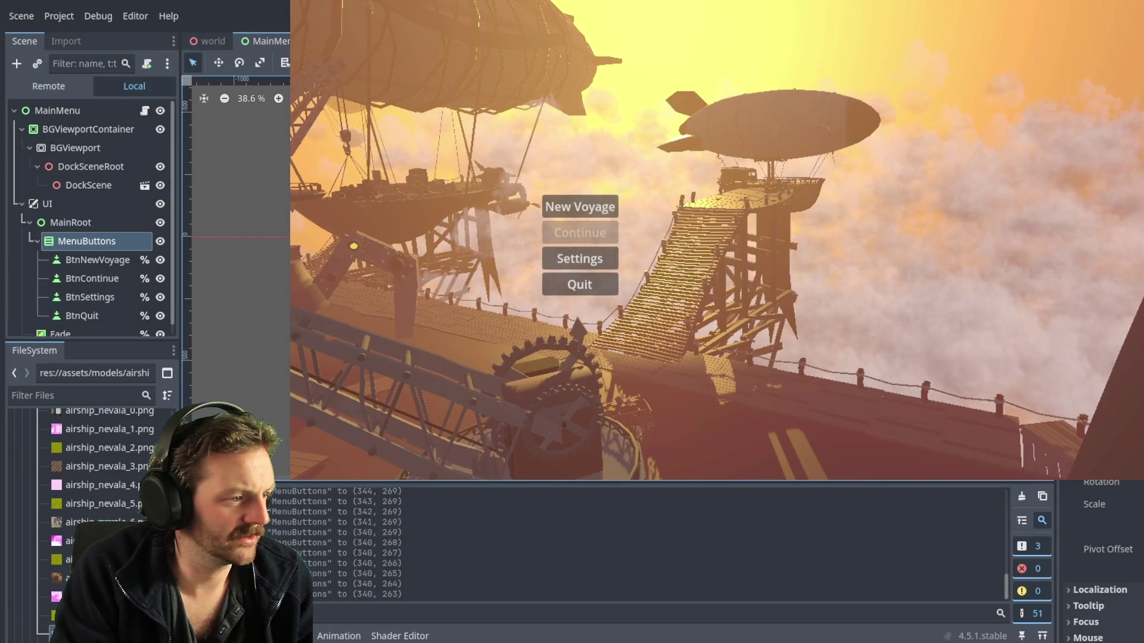
key("Up")
key("Up")
key("Right")
key("Right")
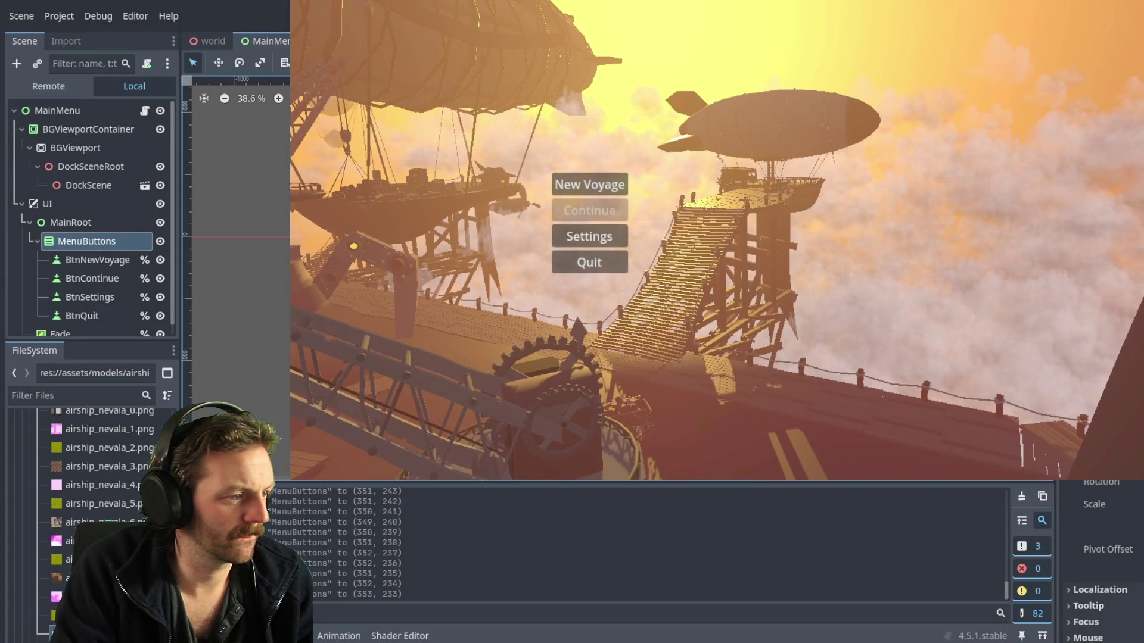
key("Up")
key("Up")
key("Up")
key("Right")
key("Right")
key("Right")
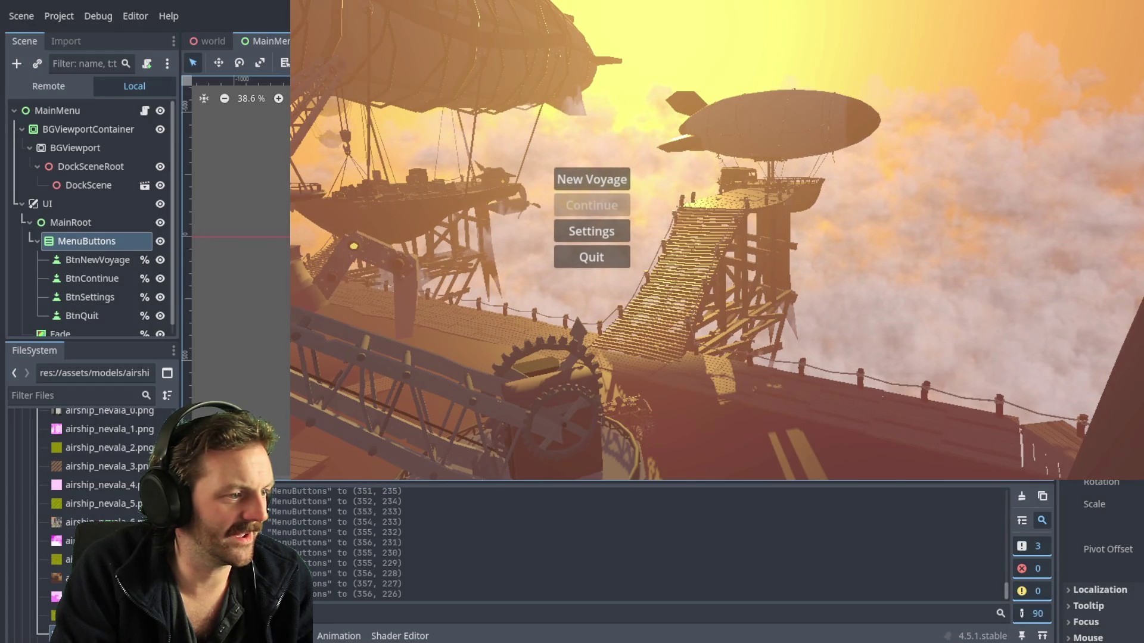
key("Up")
key("Up")
key("Up")
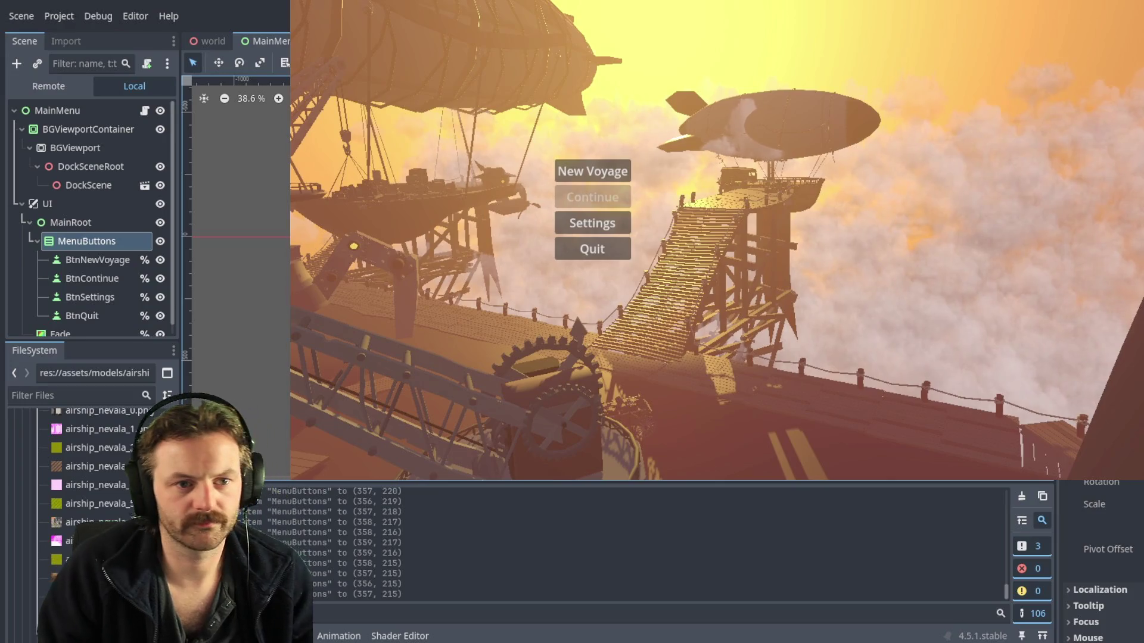
- Switch the editor to DockScene with Ctrl+Tab, showing its camera rig, ships and cloud lanes
key("ctrl+Tab")
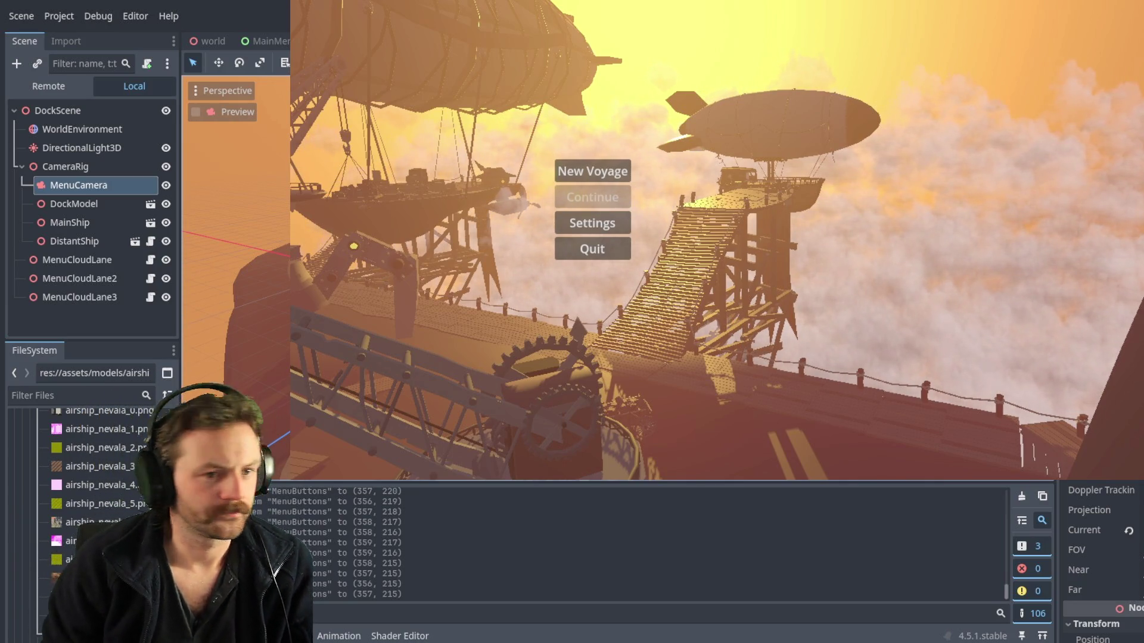
- Inspect CloudLane in the world scene, save it, then return to MainMenu and relaunch the game
left_click(213, 40)
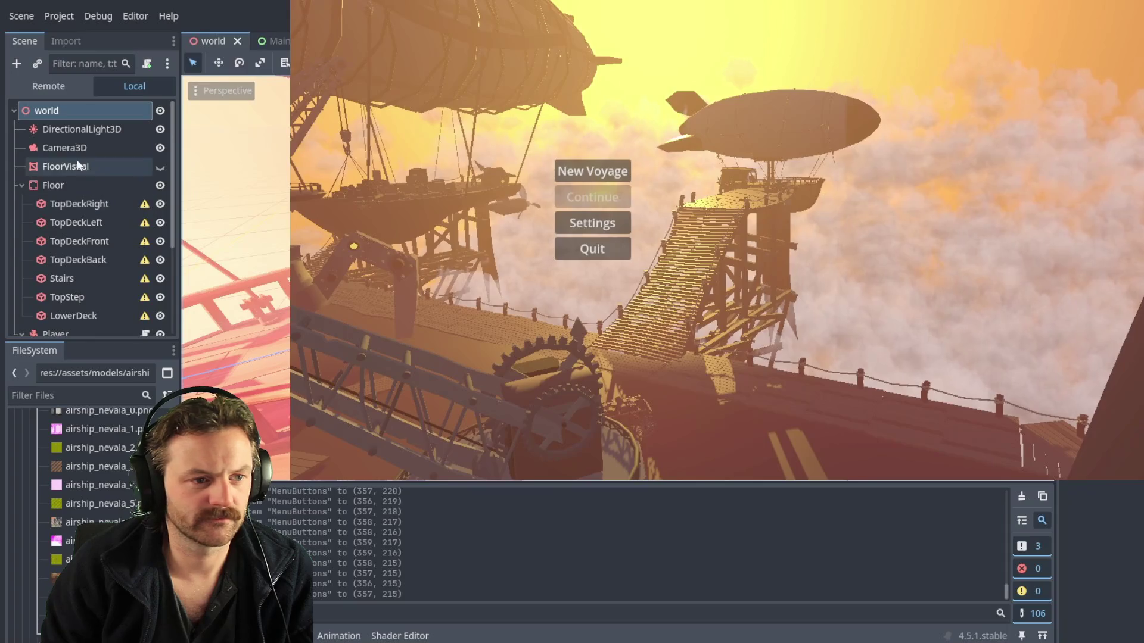
scroll(68, 280, "down", 4)
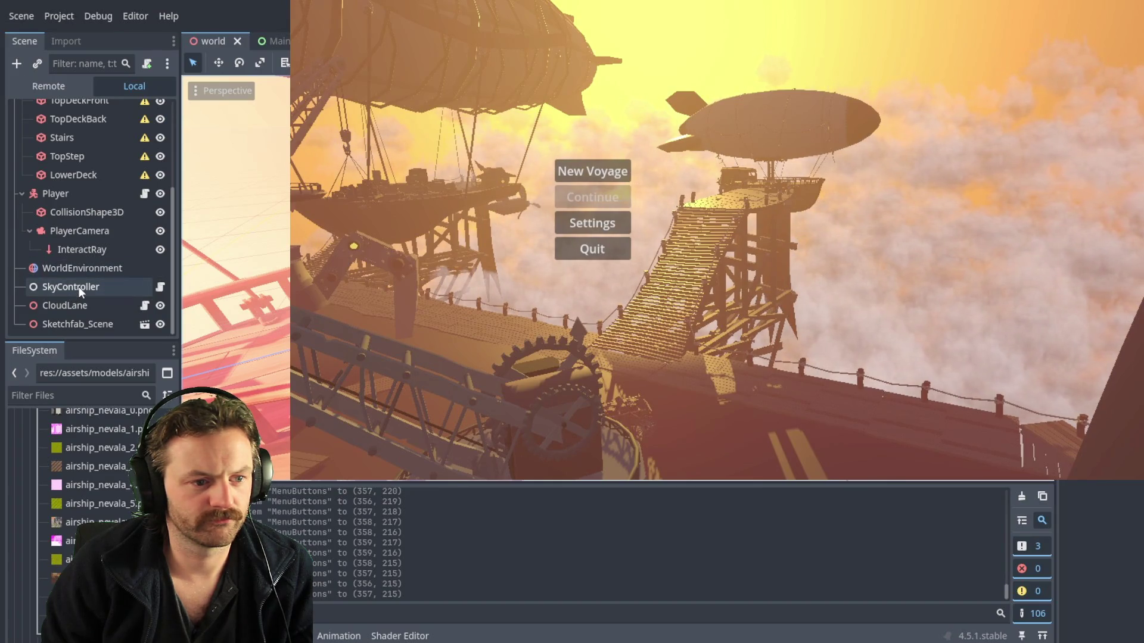
left_click(80, 308)
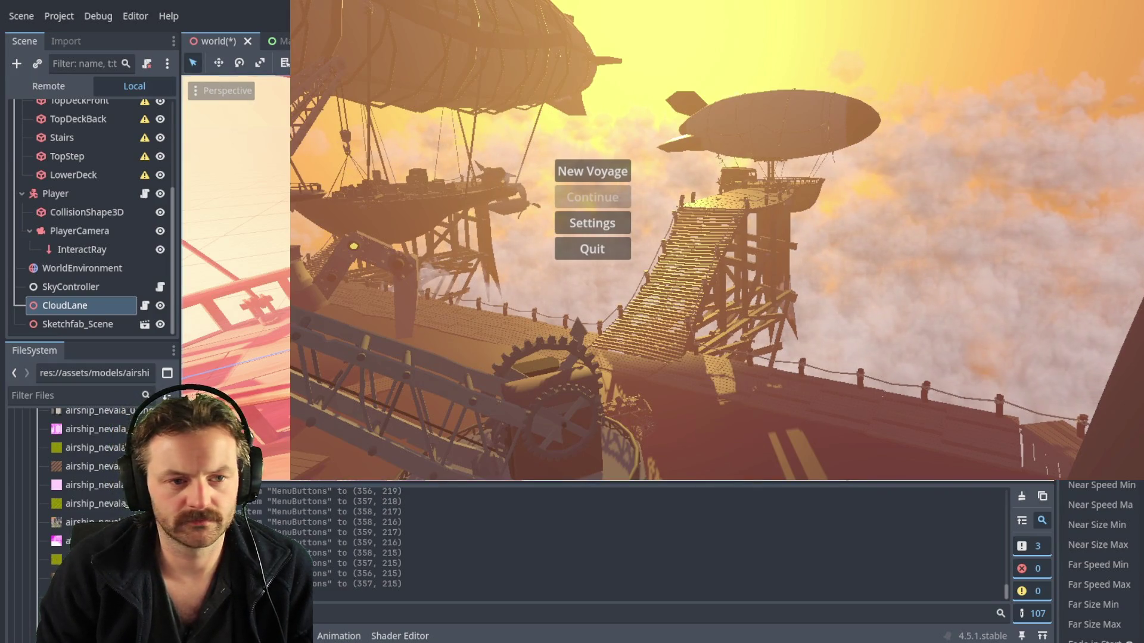
key("ctrl+s")
left_click(263, 40)
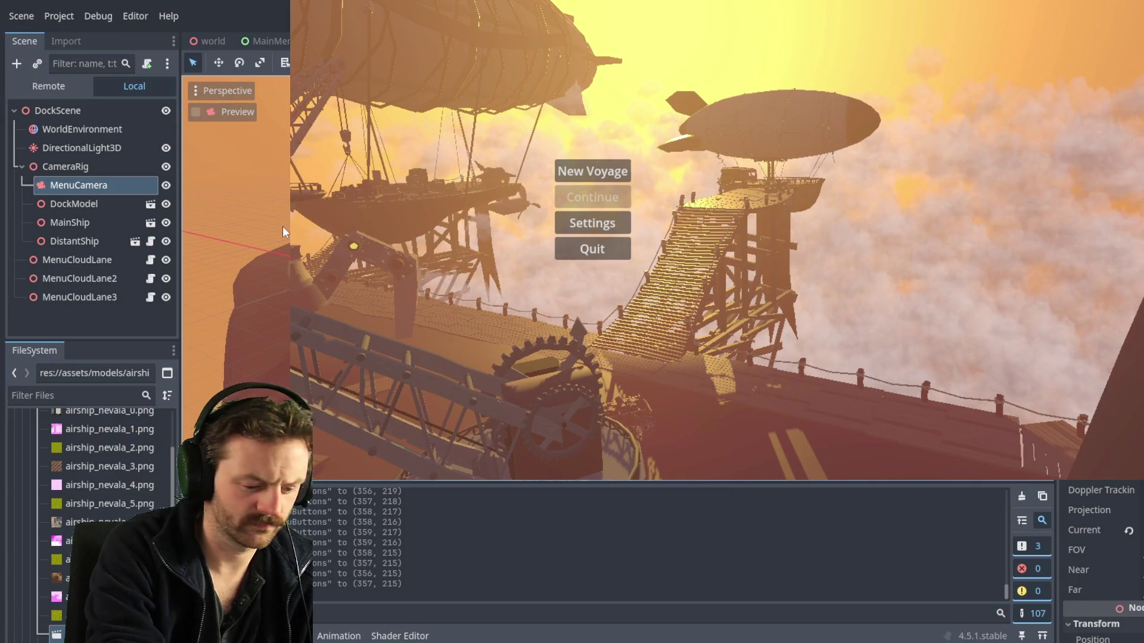
key("F5")
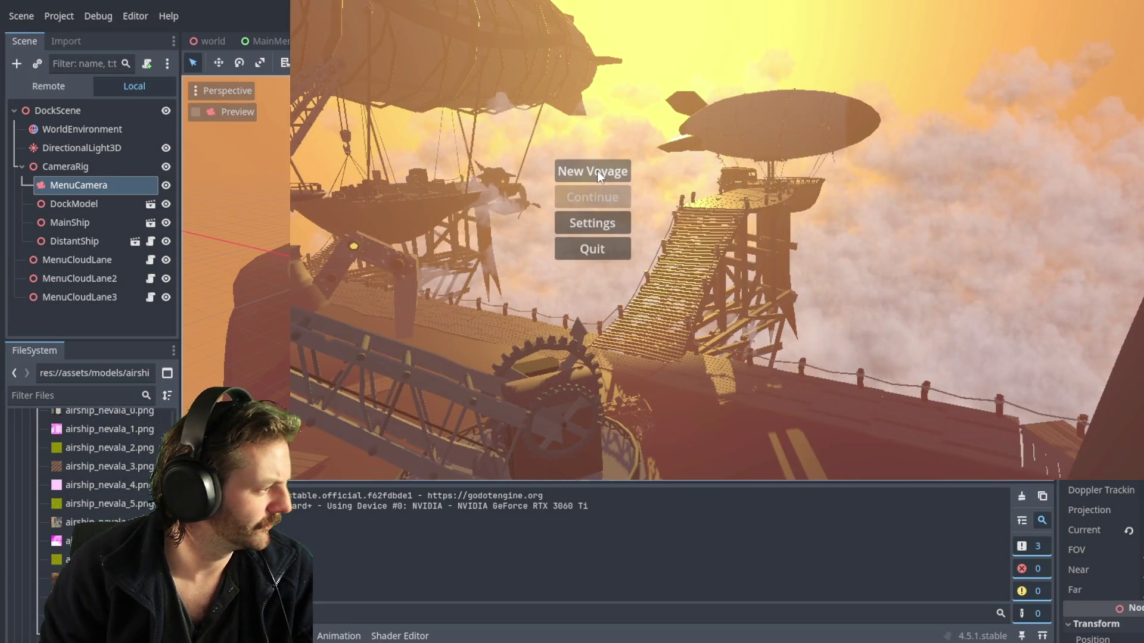
- Start a New Voyage in the running game, switch the editor to the world scene, then stop the game with F8
left_click(597, 170)
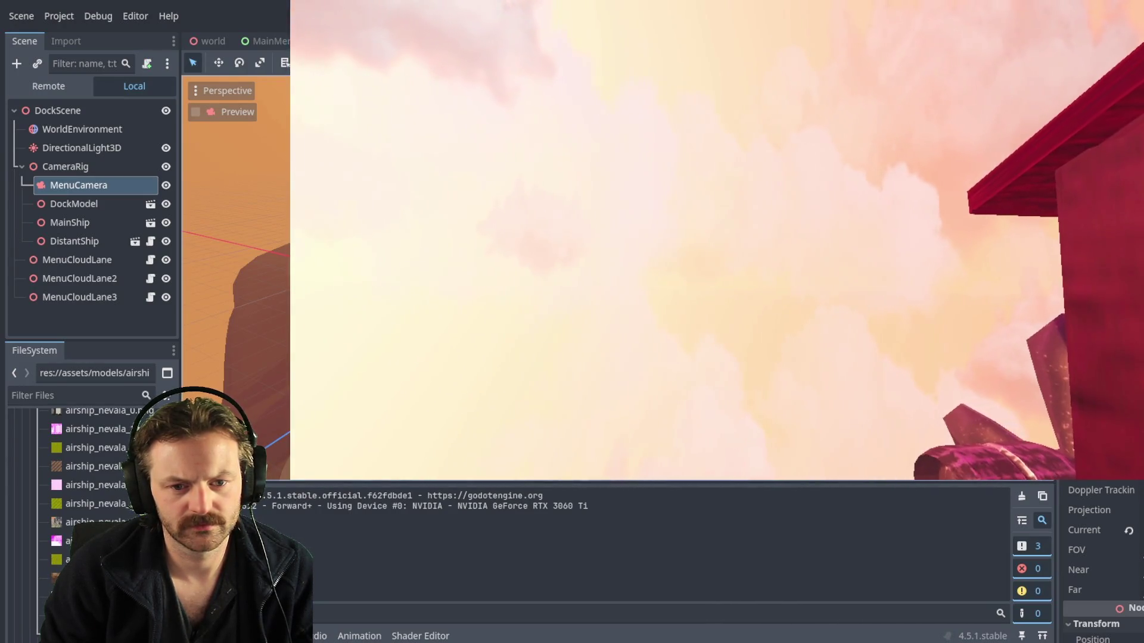
key("ctrl+Tab")
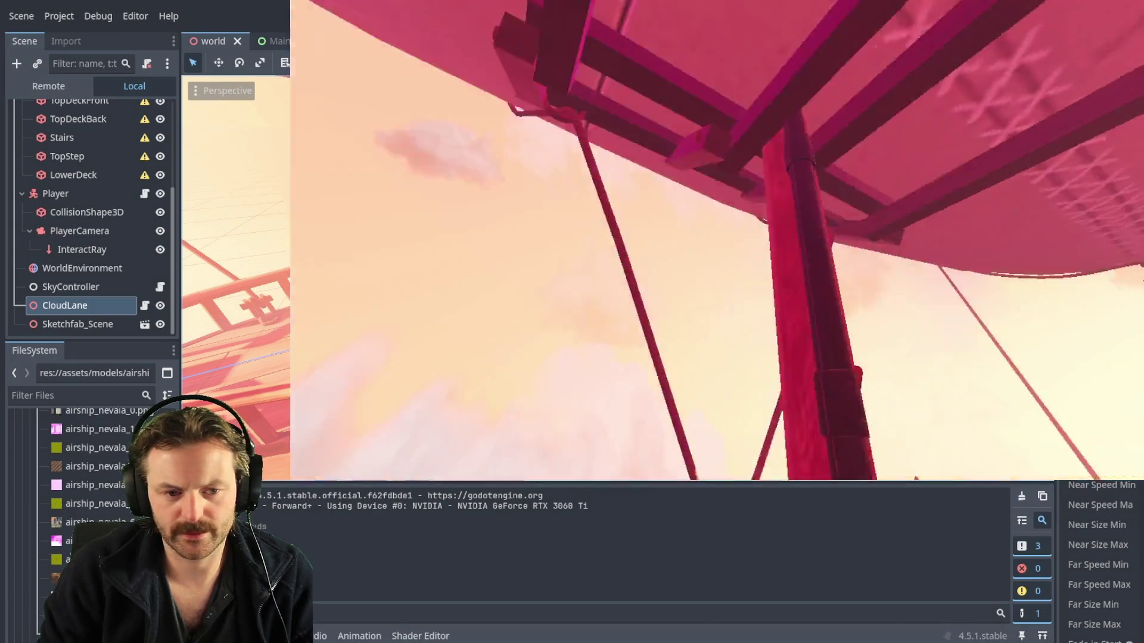
key("F8")
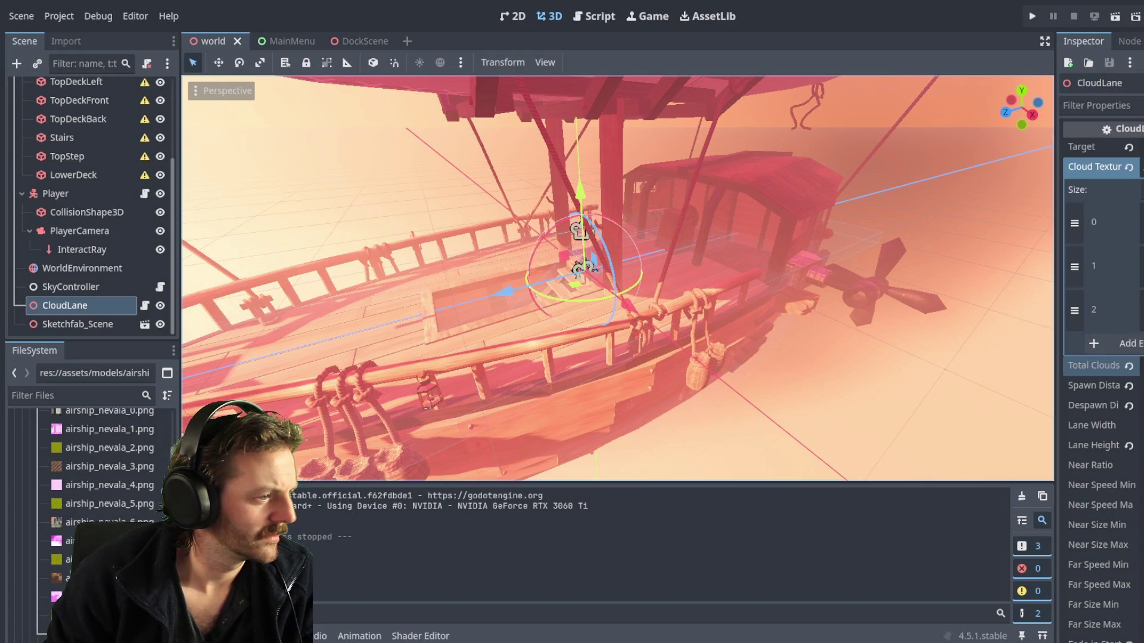
- Open DockScene, fly the view toward the small airship and select MainShip
left_click(355, 42)
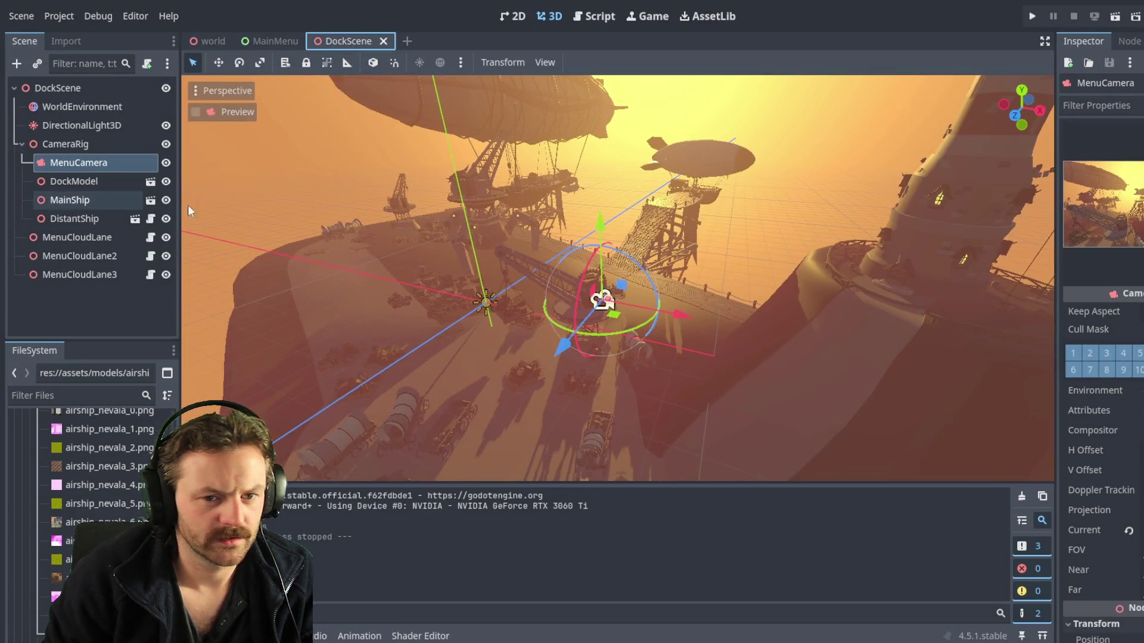
key("w")
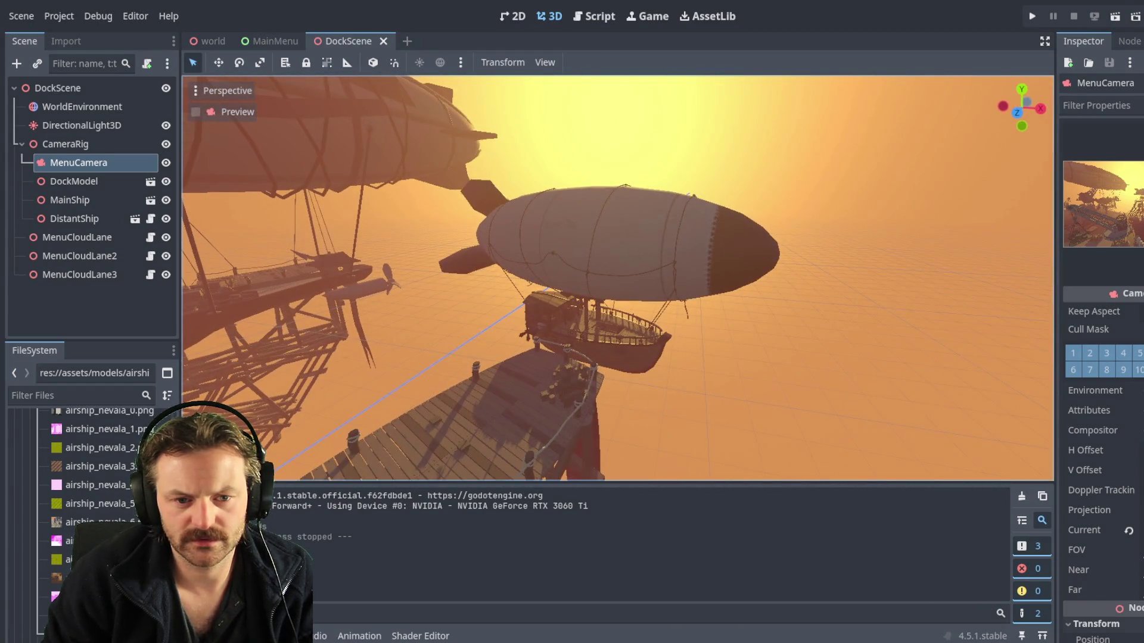
left_click(630, 245)
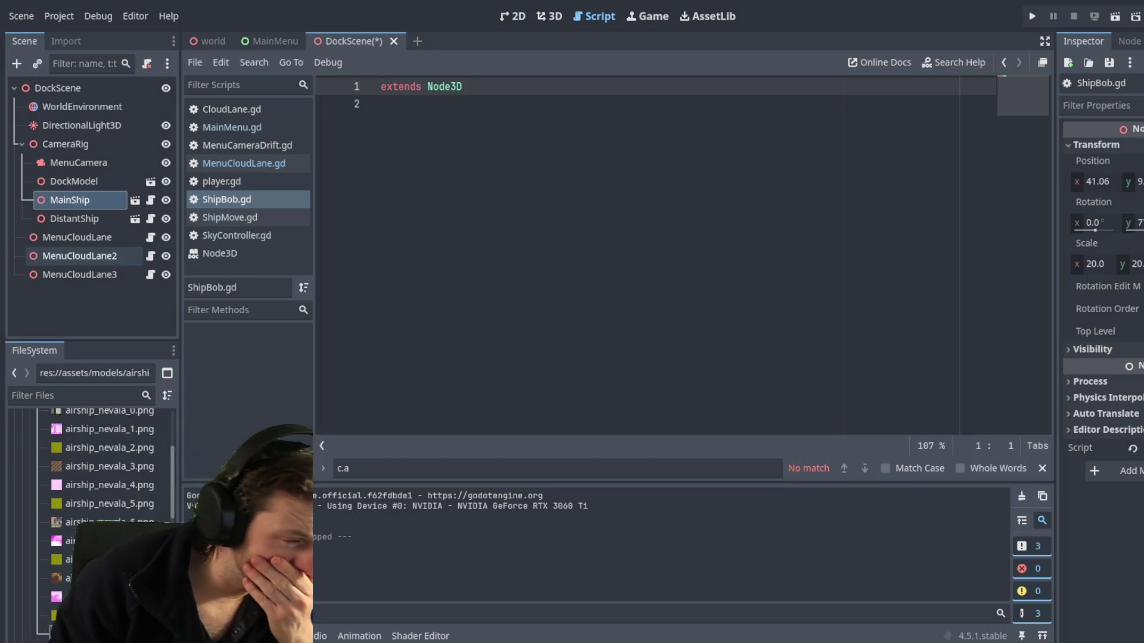
- Insert a new line after 'extends Node3D' in ShipBob.gd
left_click(473, 90)
key("Return")
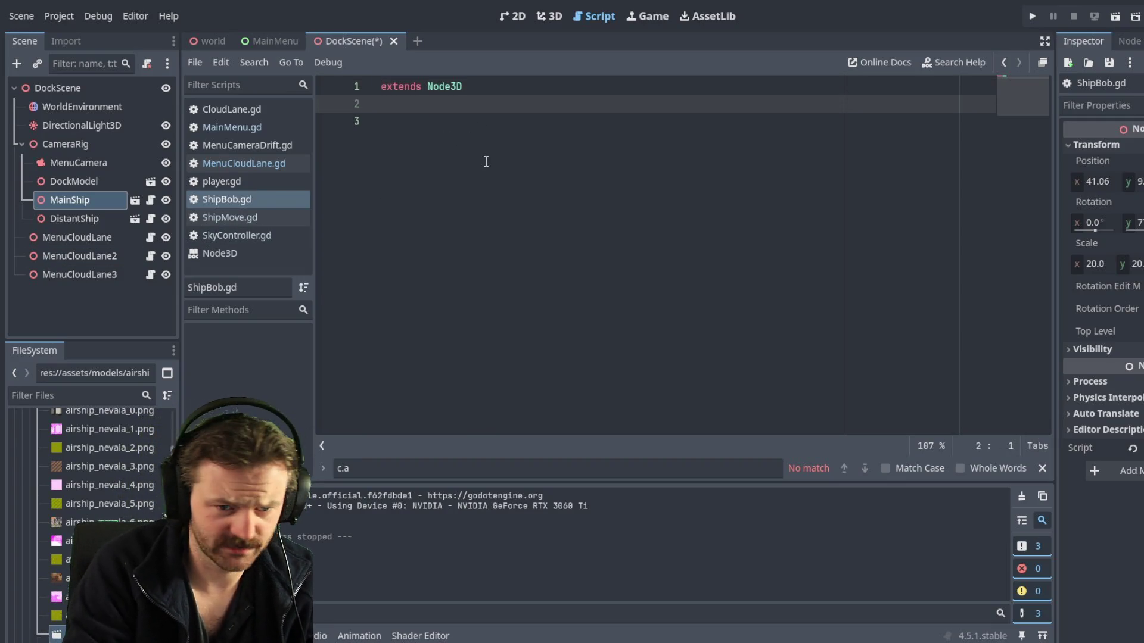
key("Return")
type("@export ")
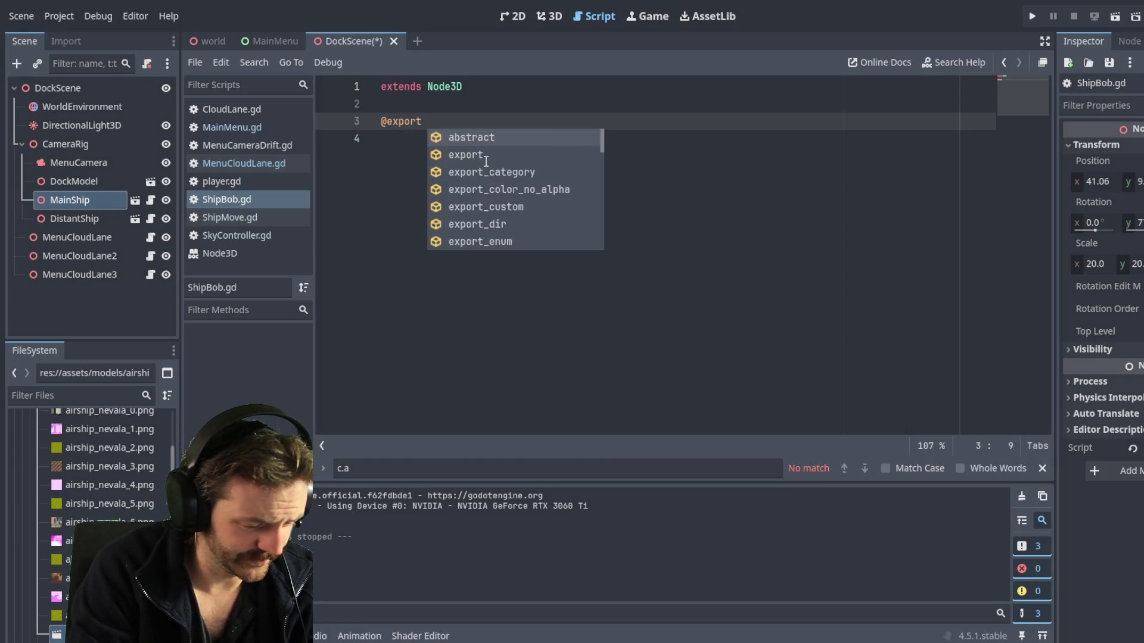
type("var bob_h")
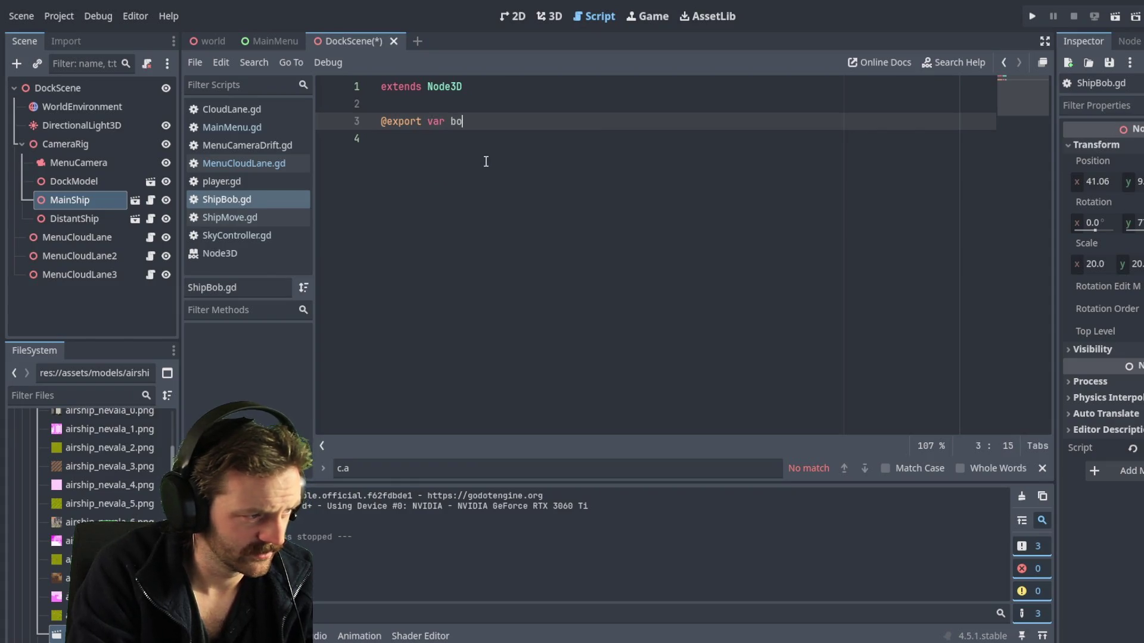
type("eight :")
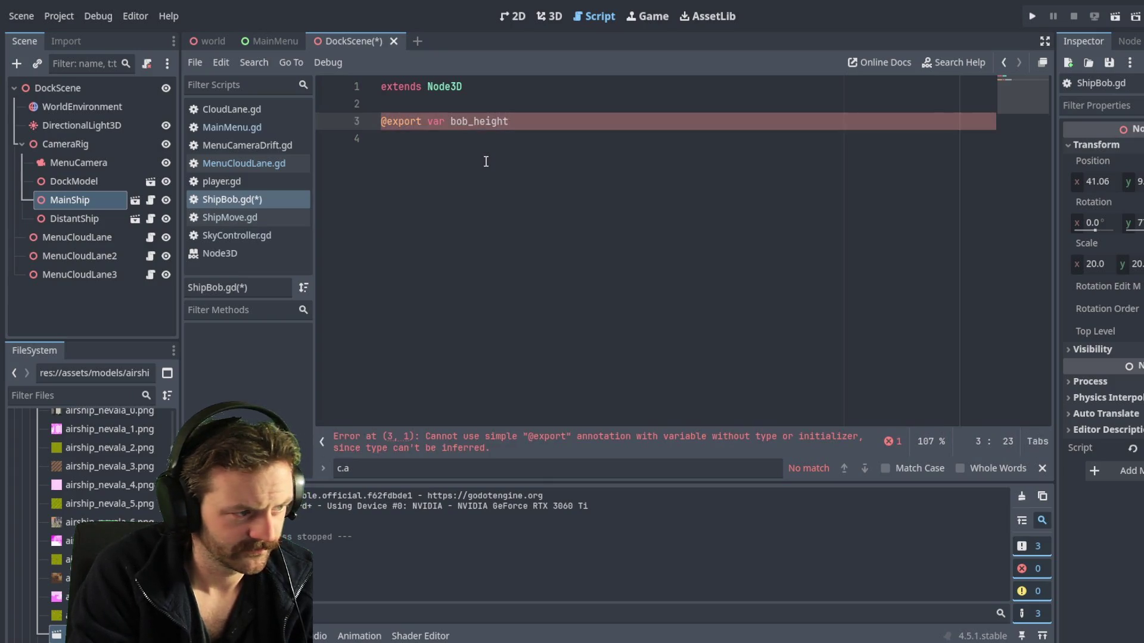
type("= ")
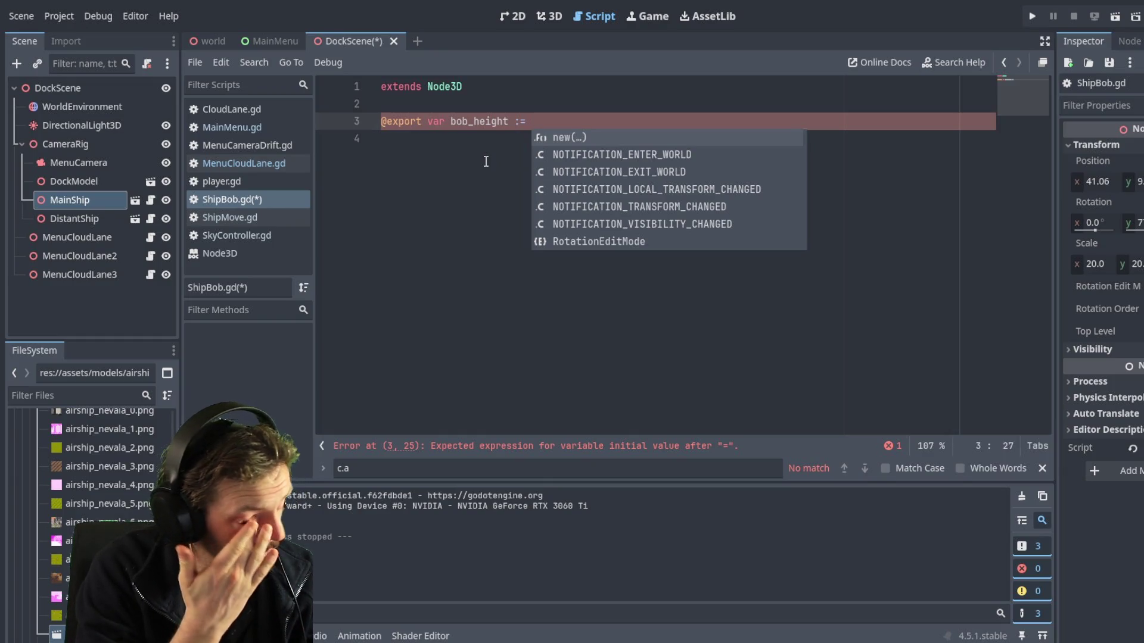
type("0.15")
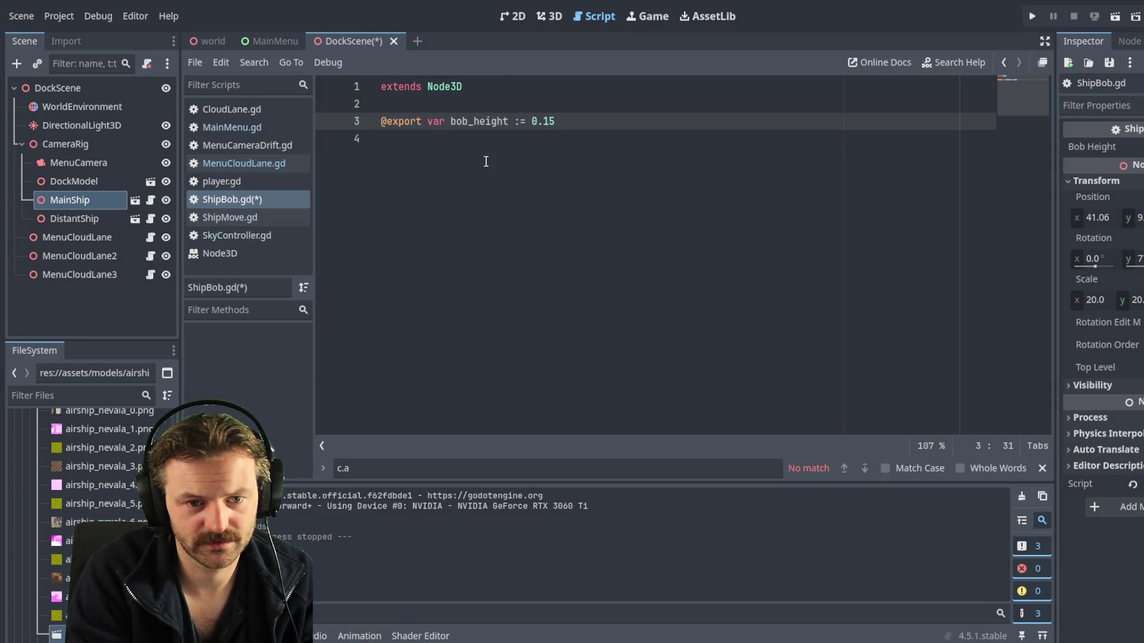
key("Return")
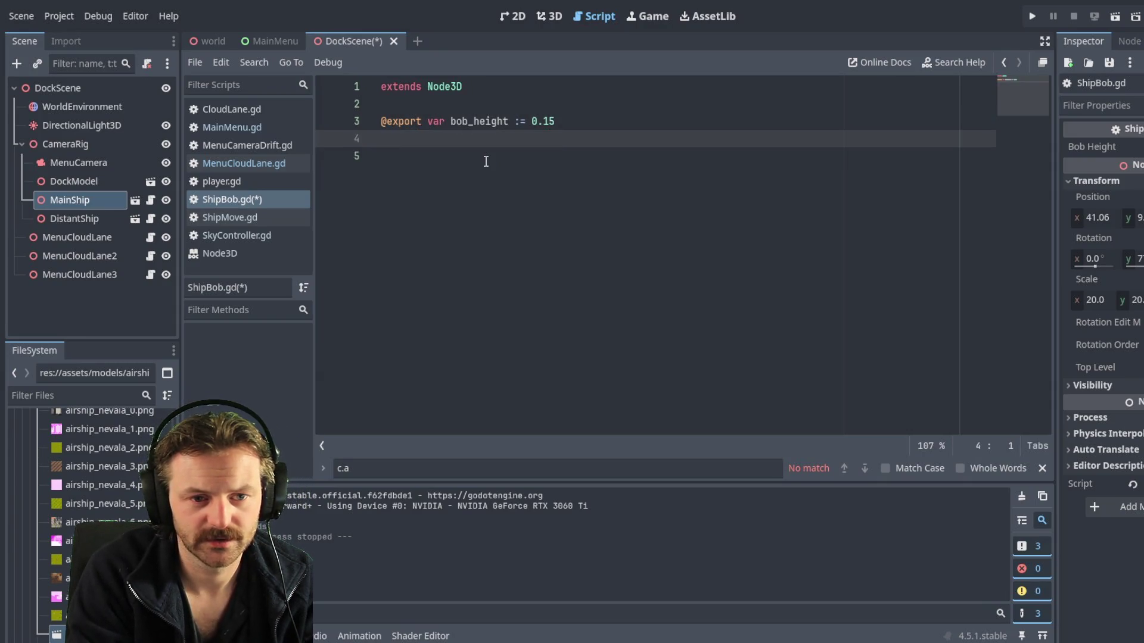
type("@export v")
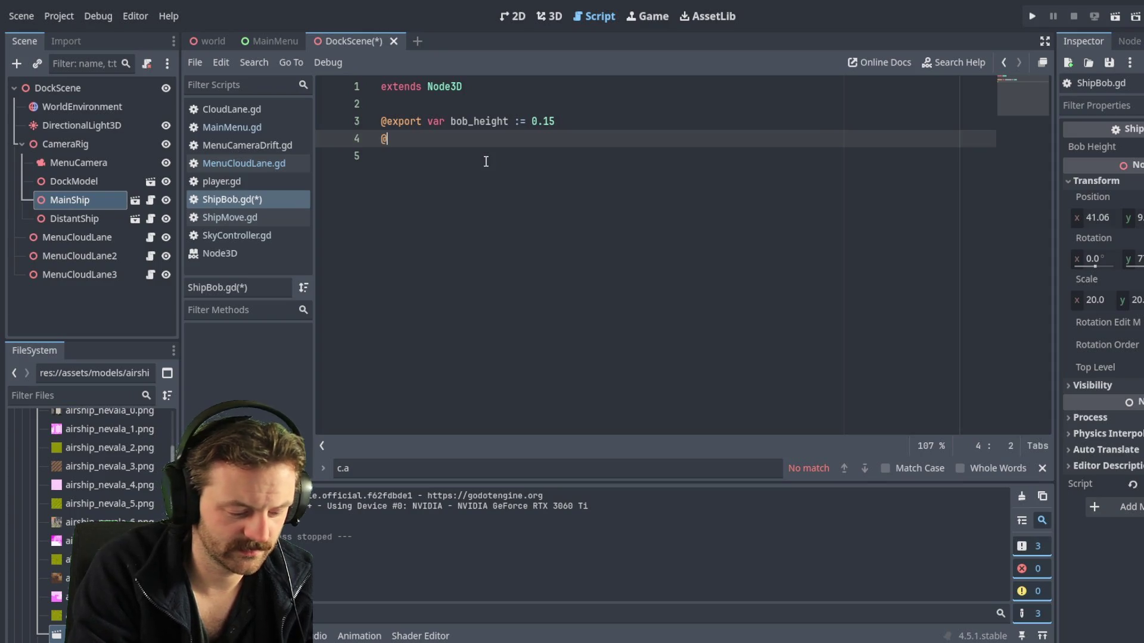
type("ar bob")
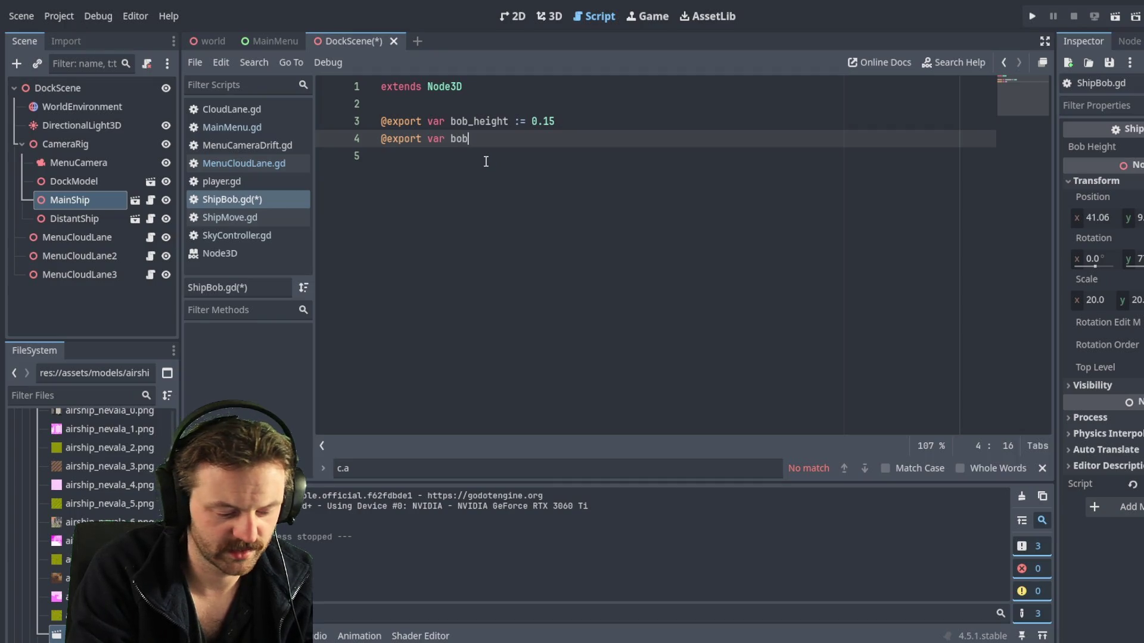
type("_s")
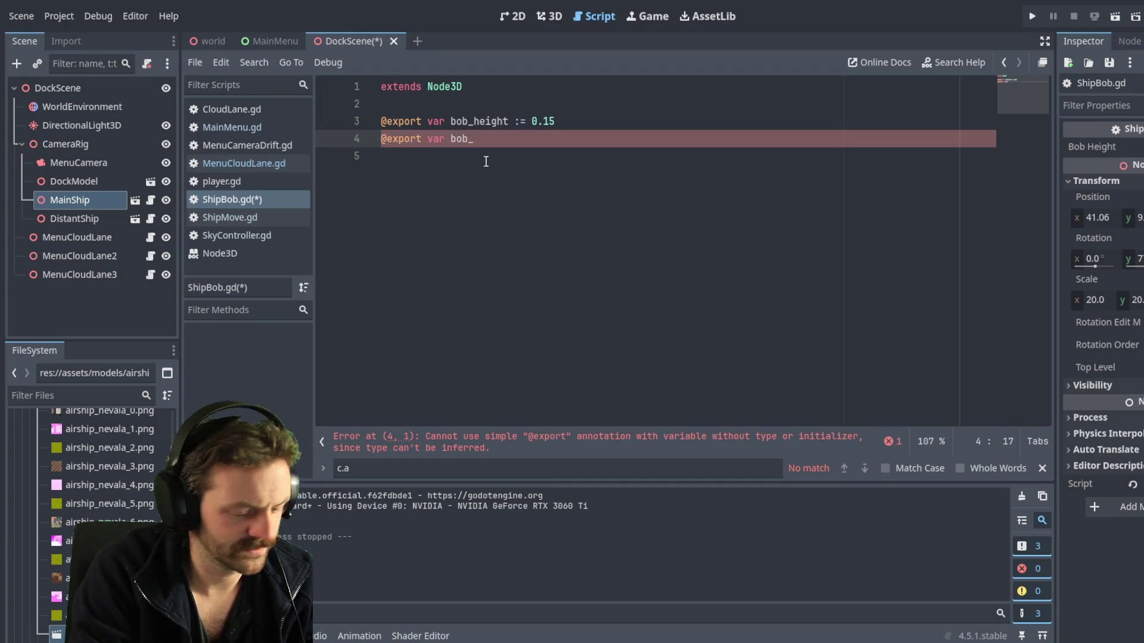
type("peed :")
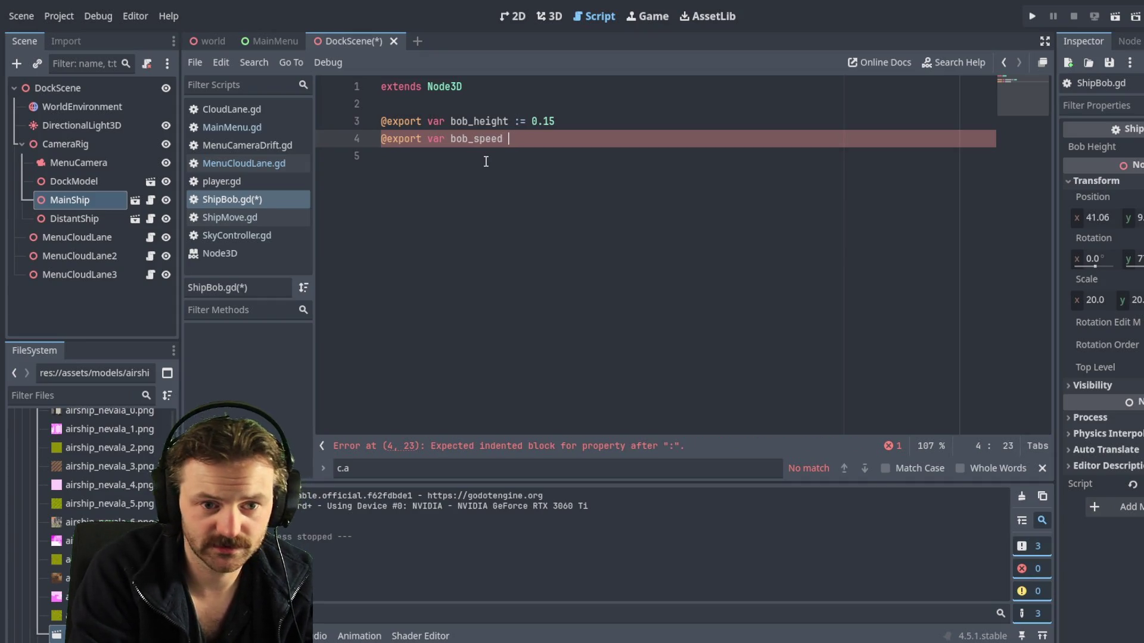
type("= ")
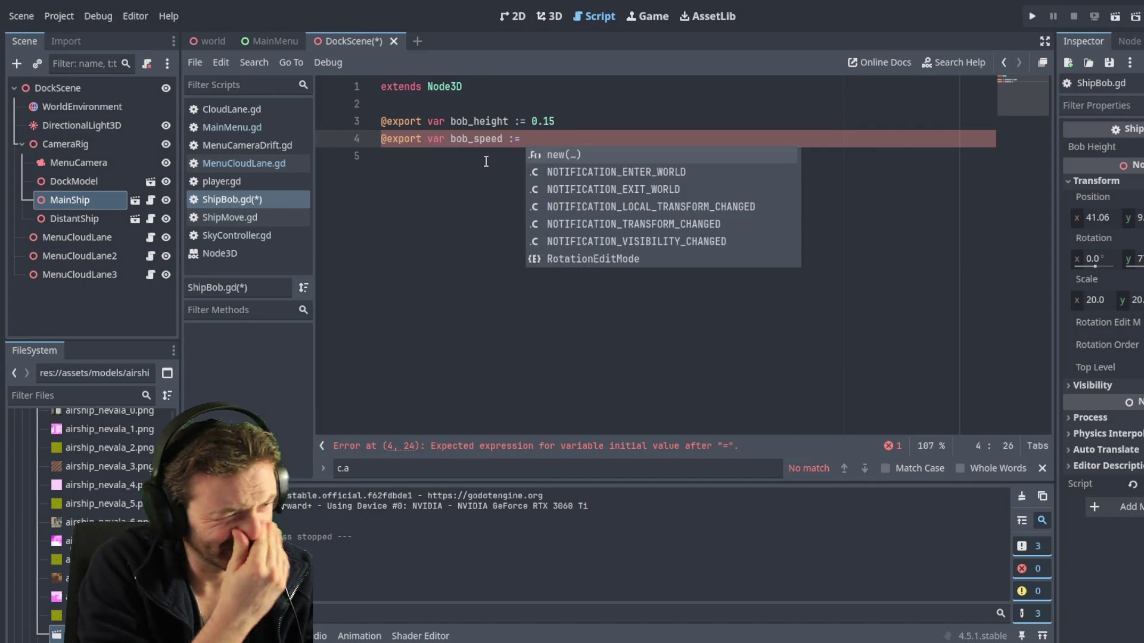
type("0.")
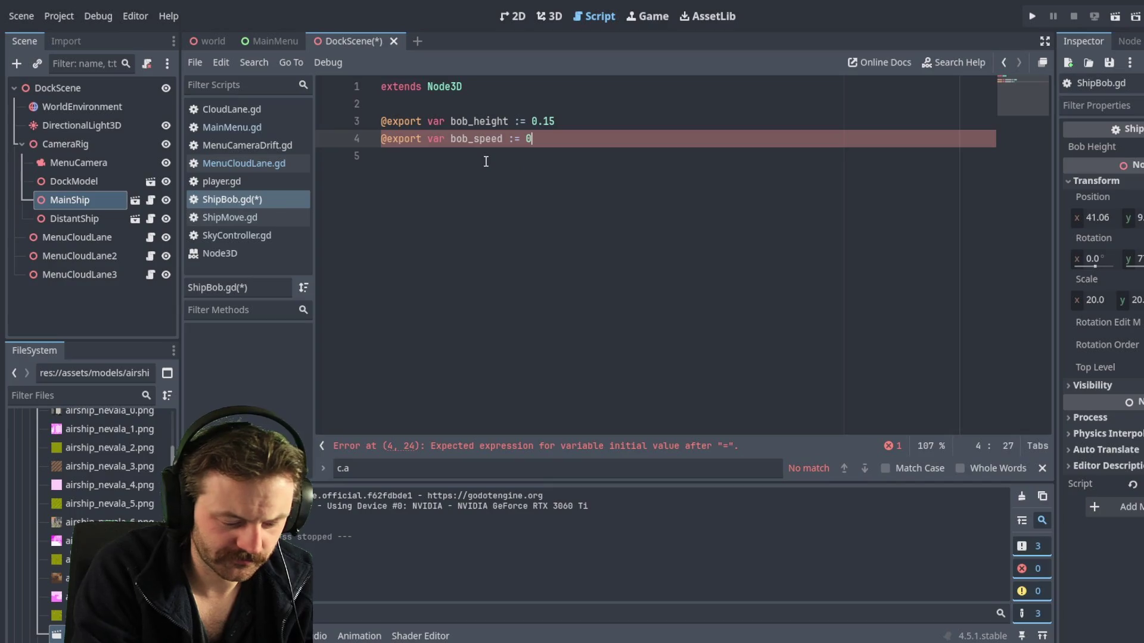
type("6")
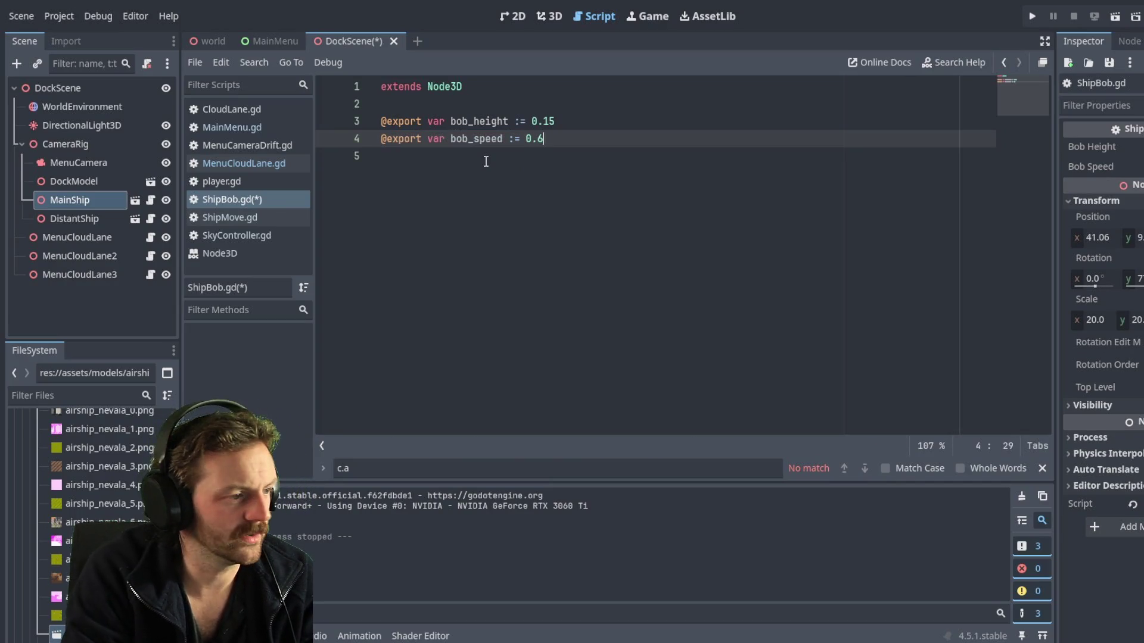
key("Return")
key("Return")
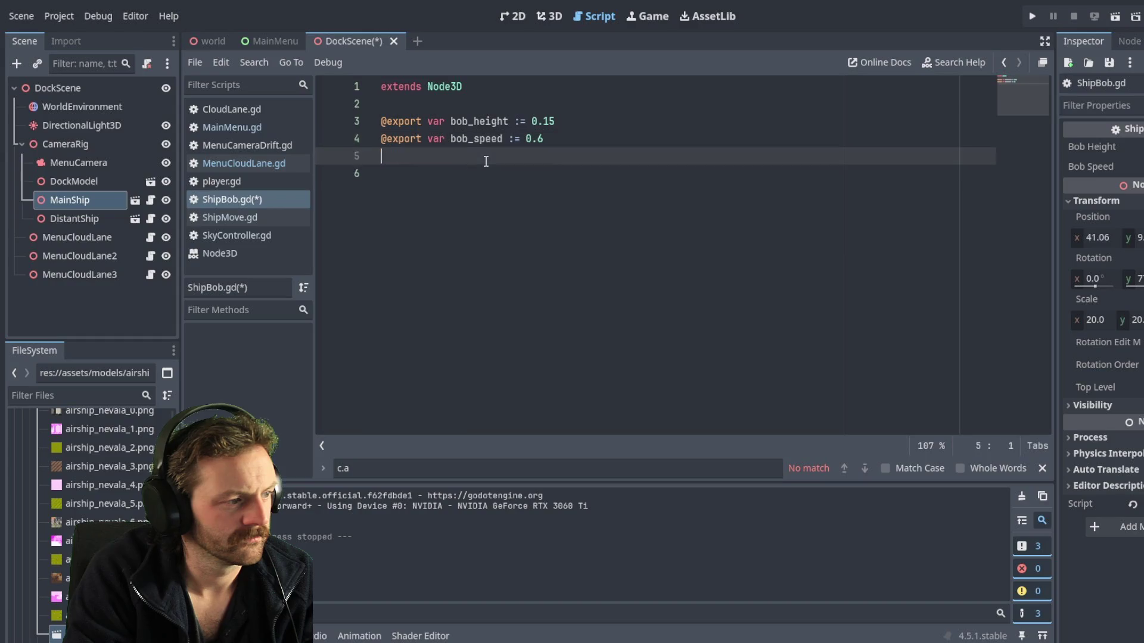
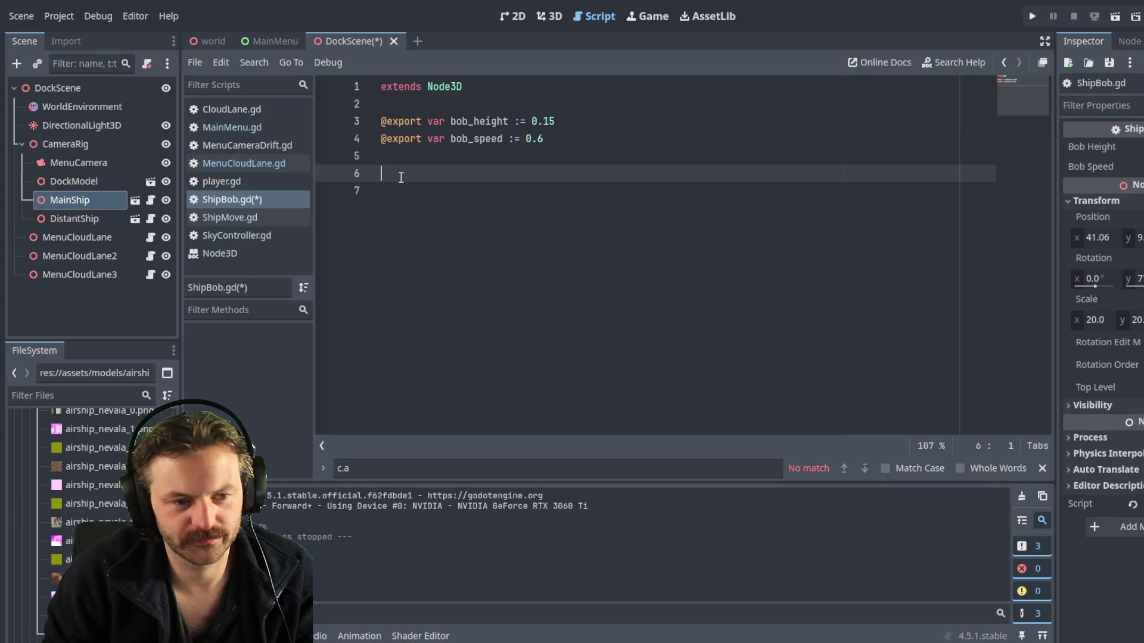
type("@export")
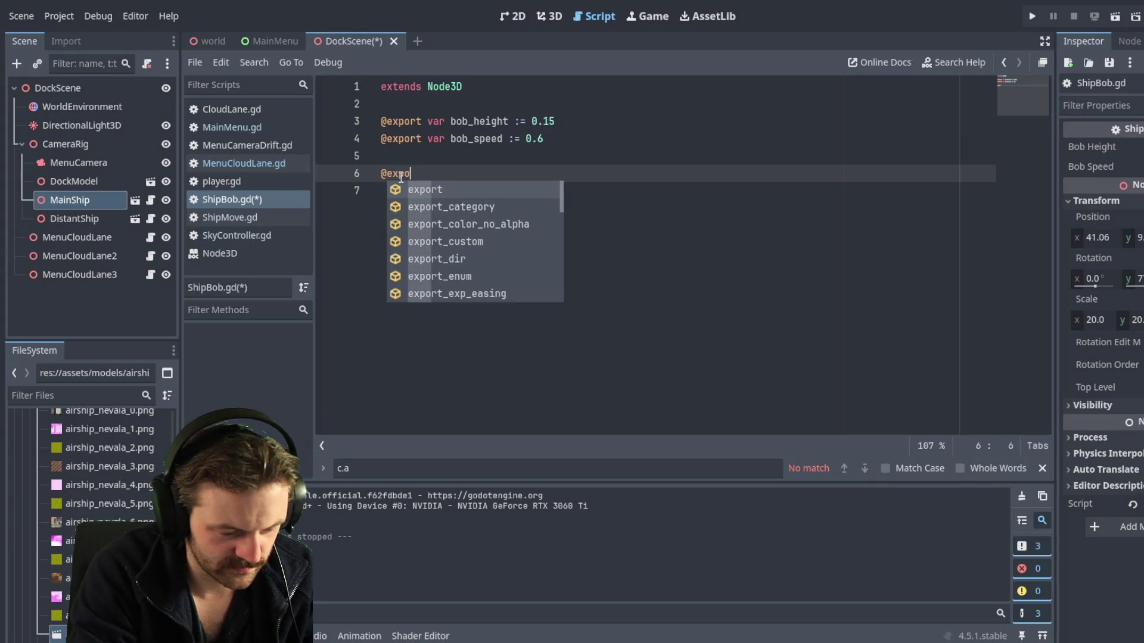
type(" var r")
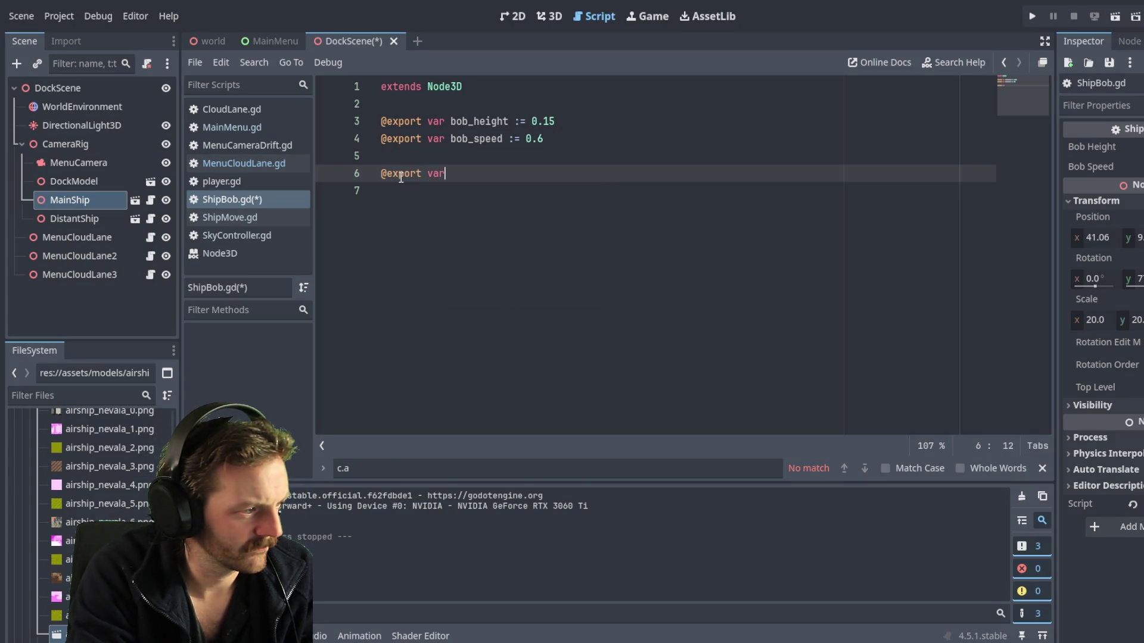
type("oll_")
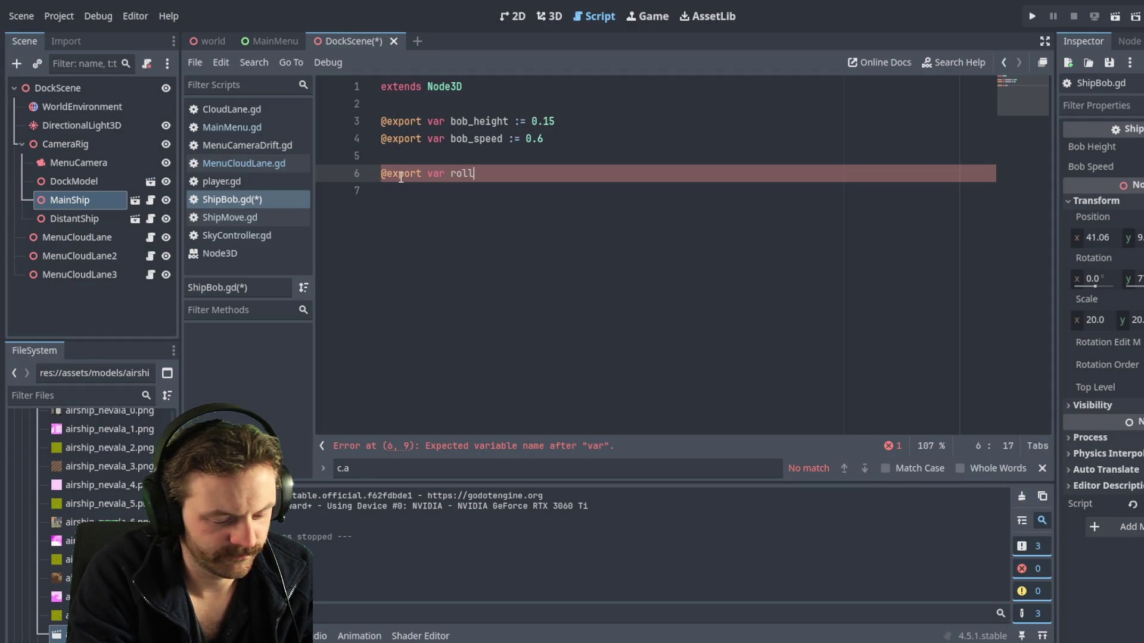
type("amount")
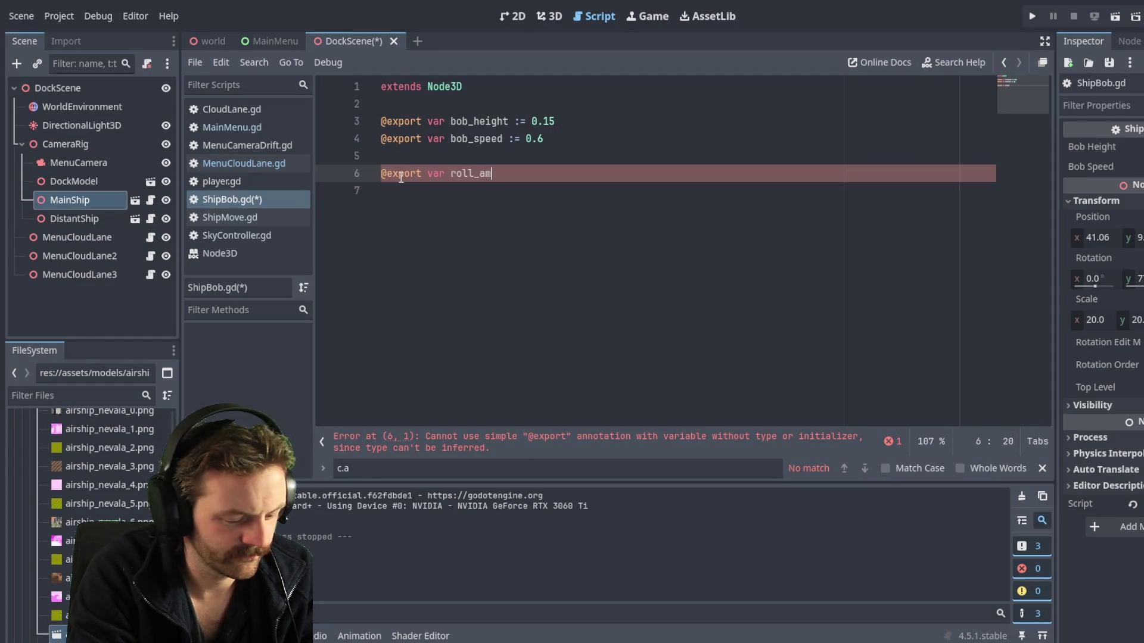
type("_")
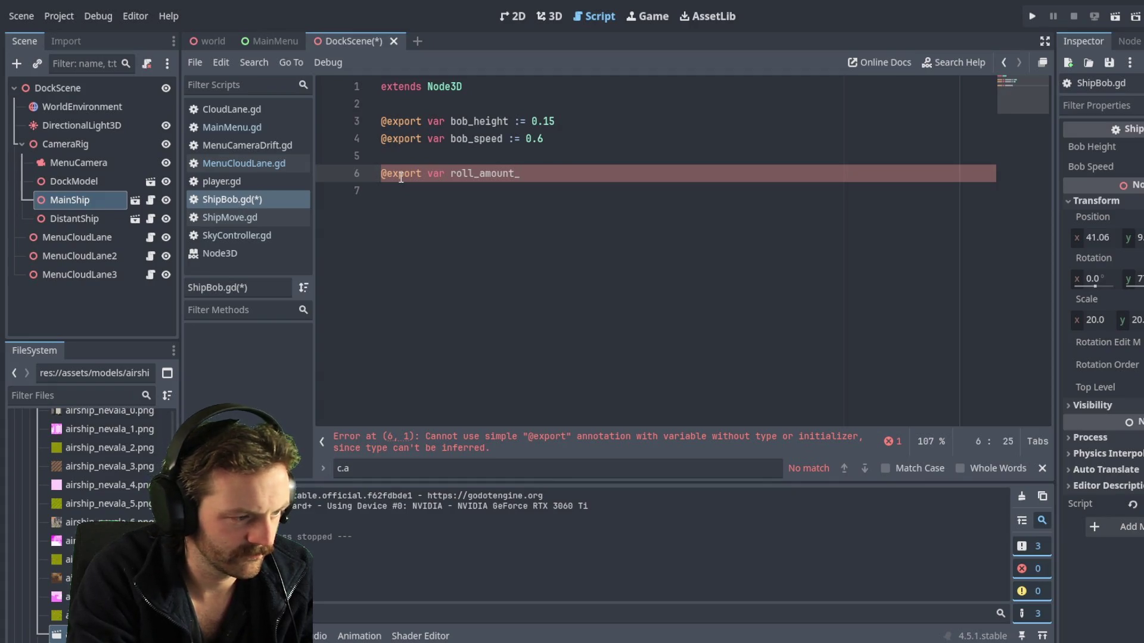
type("deg")
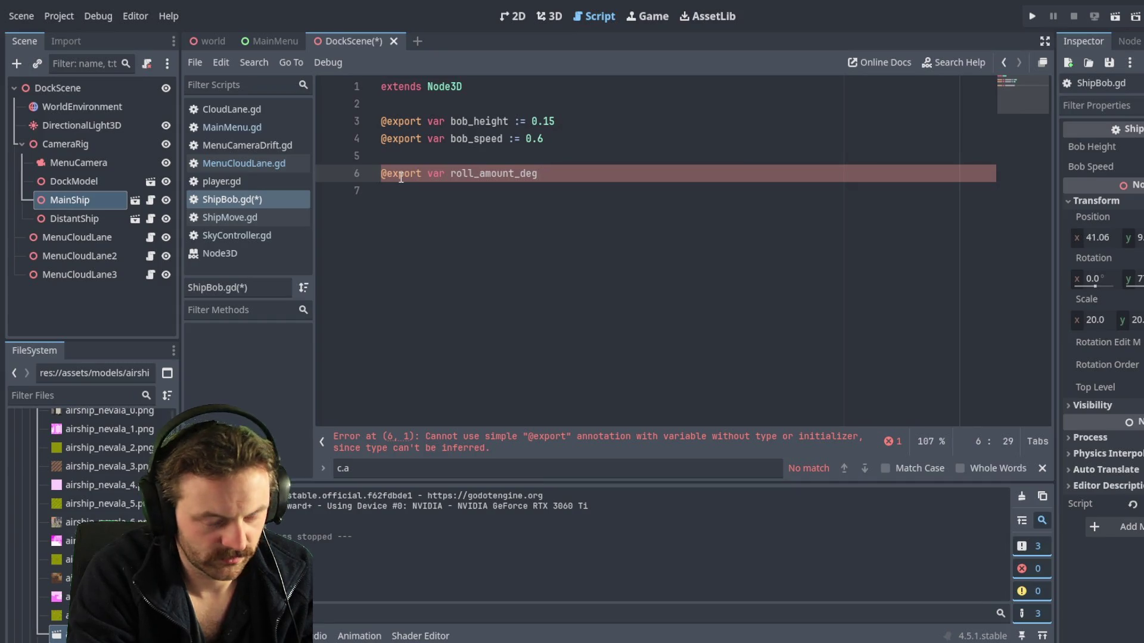
type(":= 0")
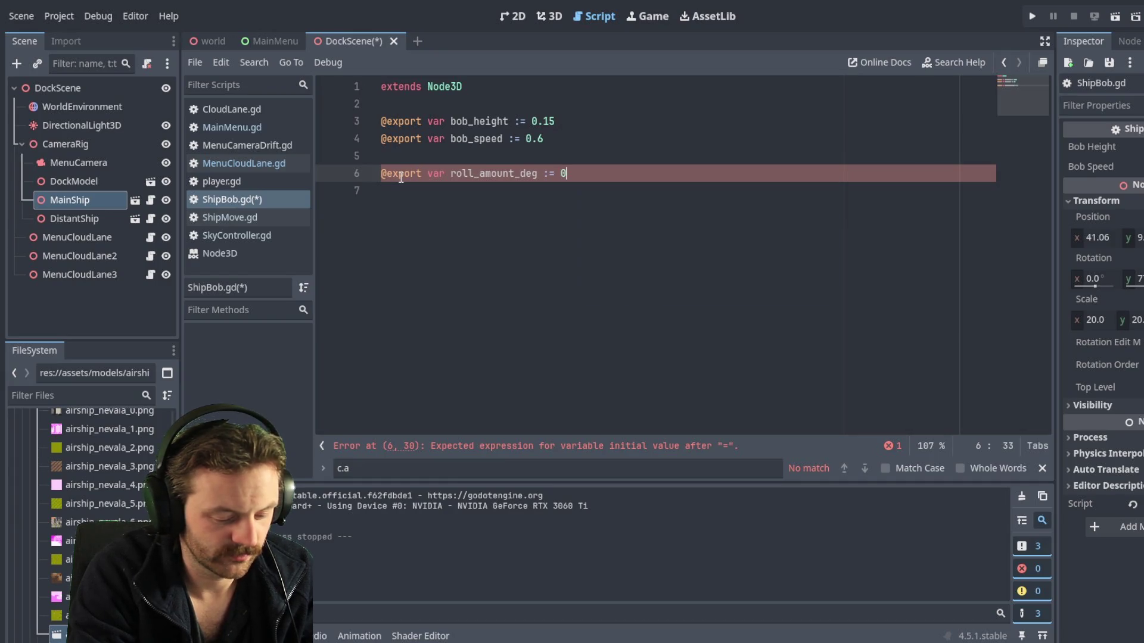
type(".6")
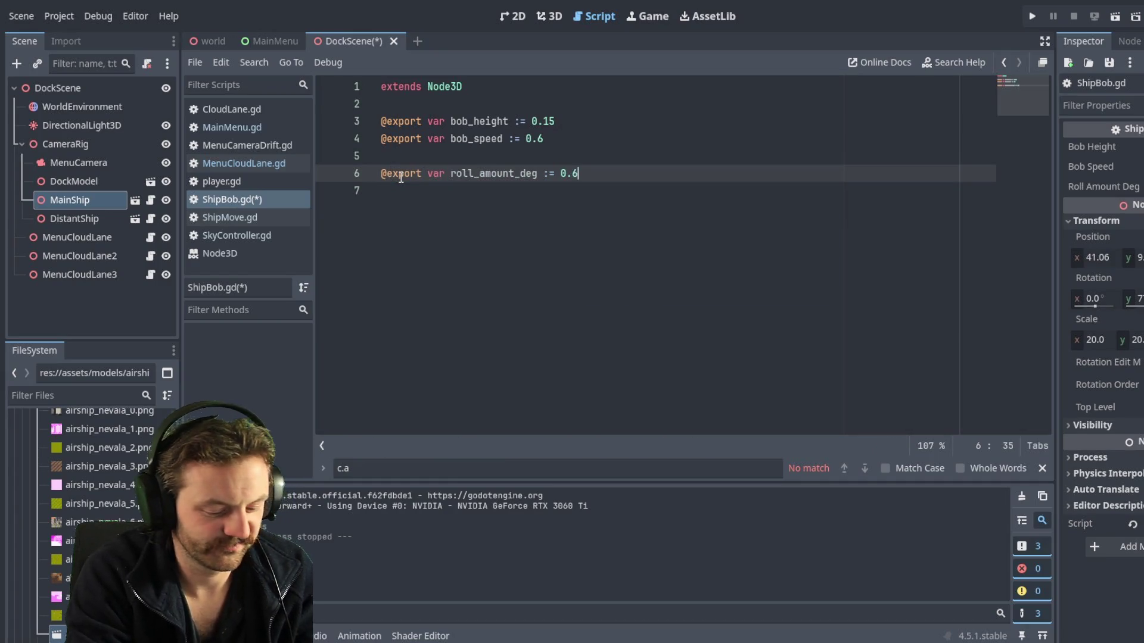
key("Return")
type("@export cva")
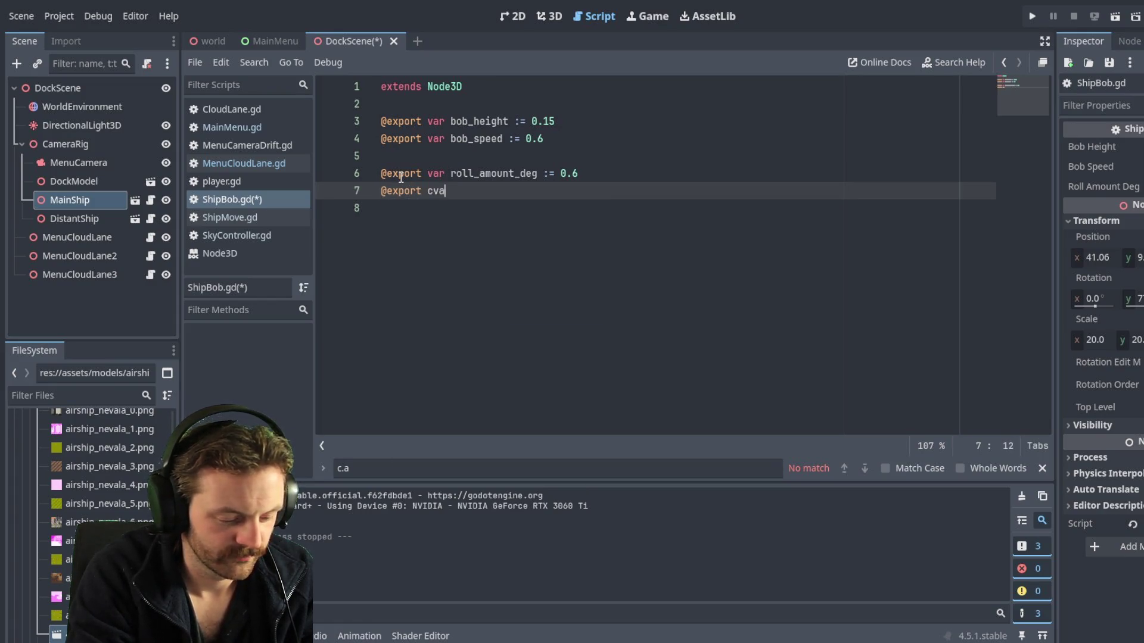
type("r")
key("BackSpace")
key("BackSpace")
key("BackSpace")
type("var")
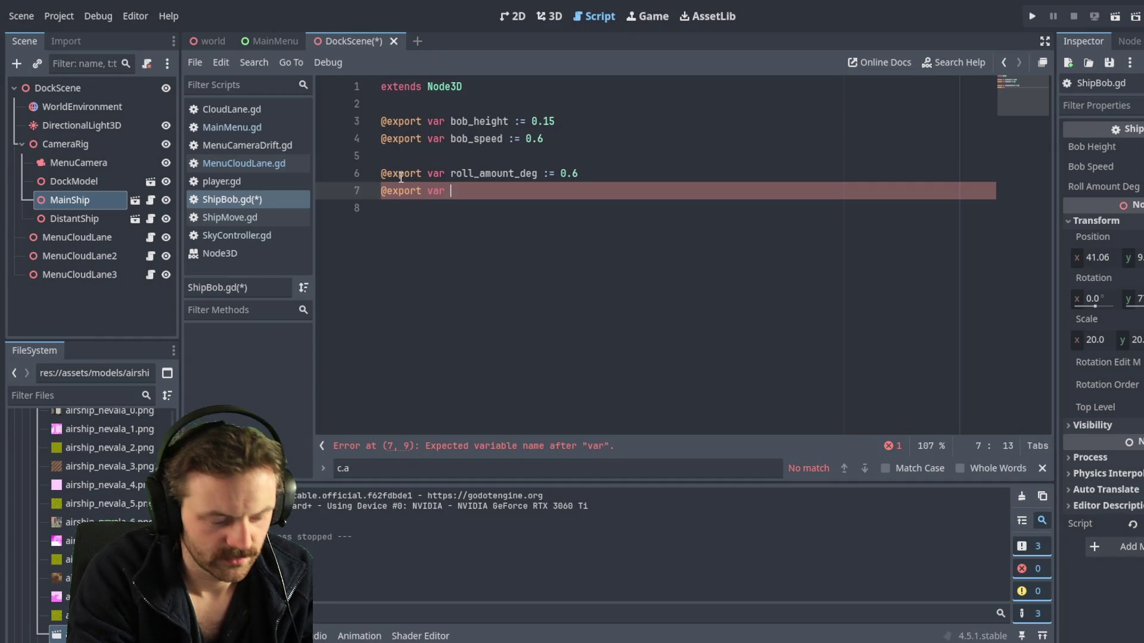
type("roll_s")
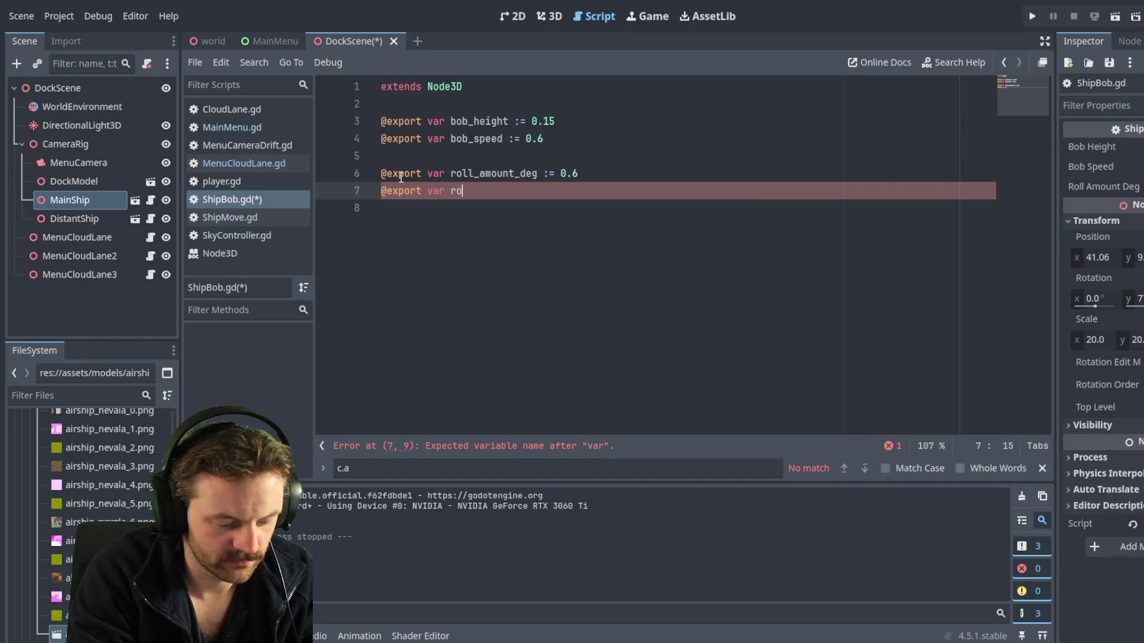
type("peed ")
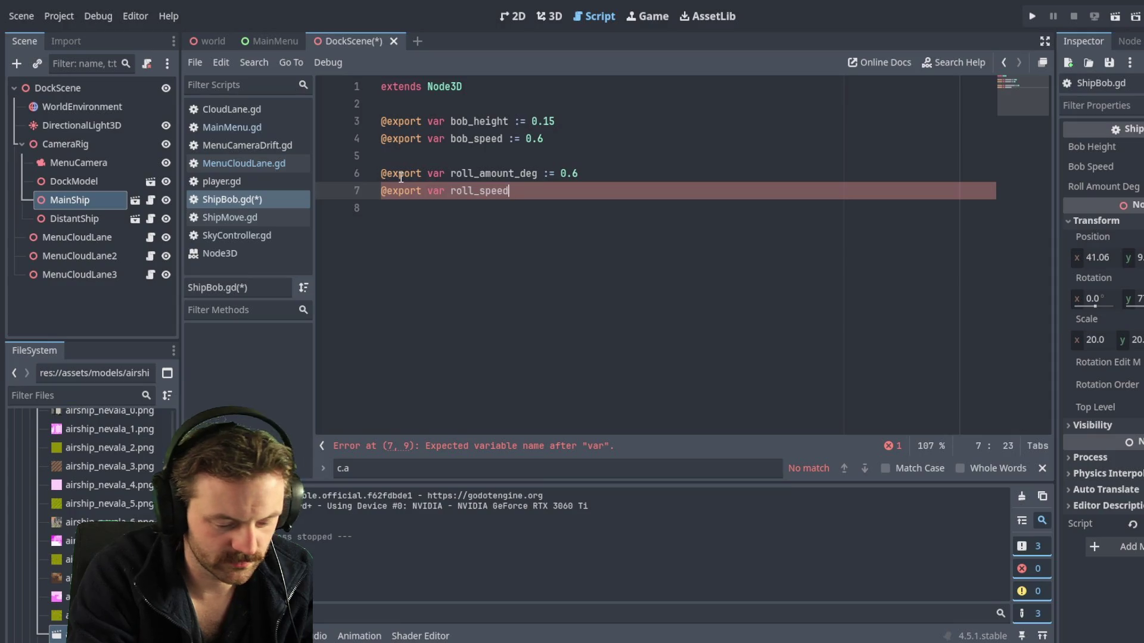
type(":= ")
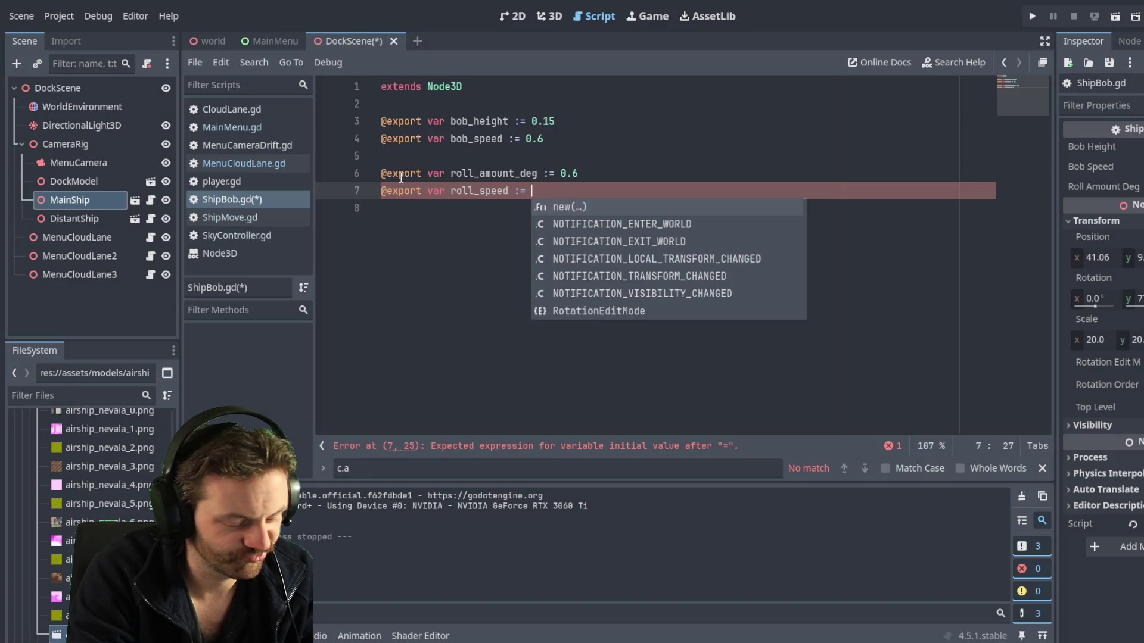
type("0.4")
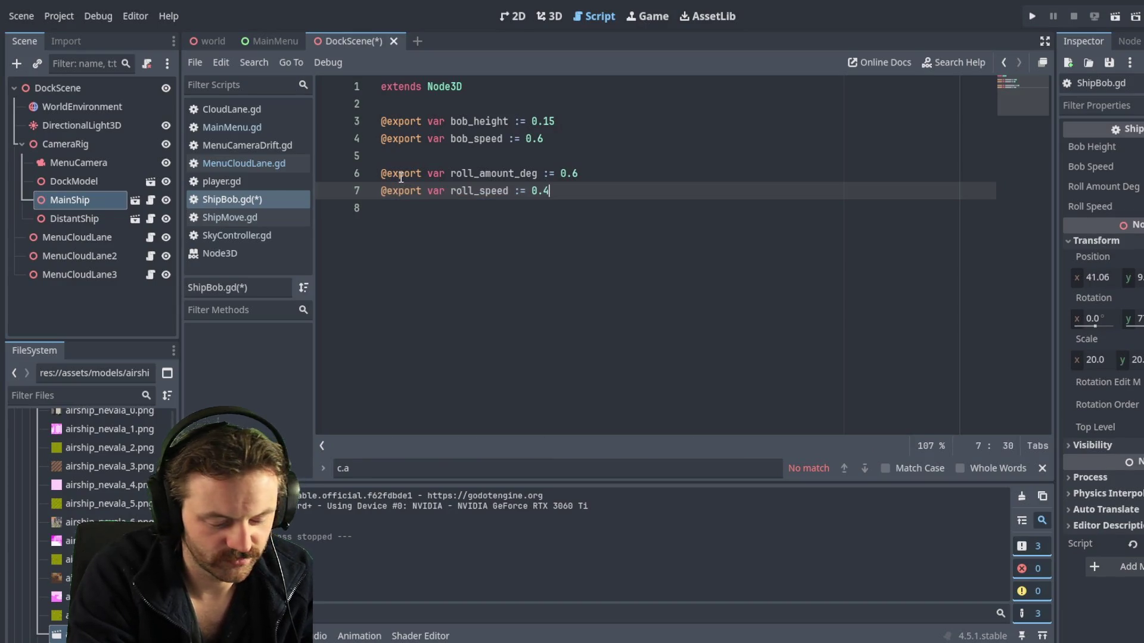
key("Return")
key("Return")
type("vat ")
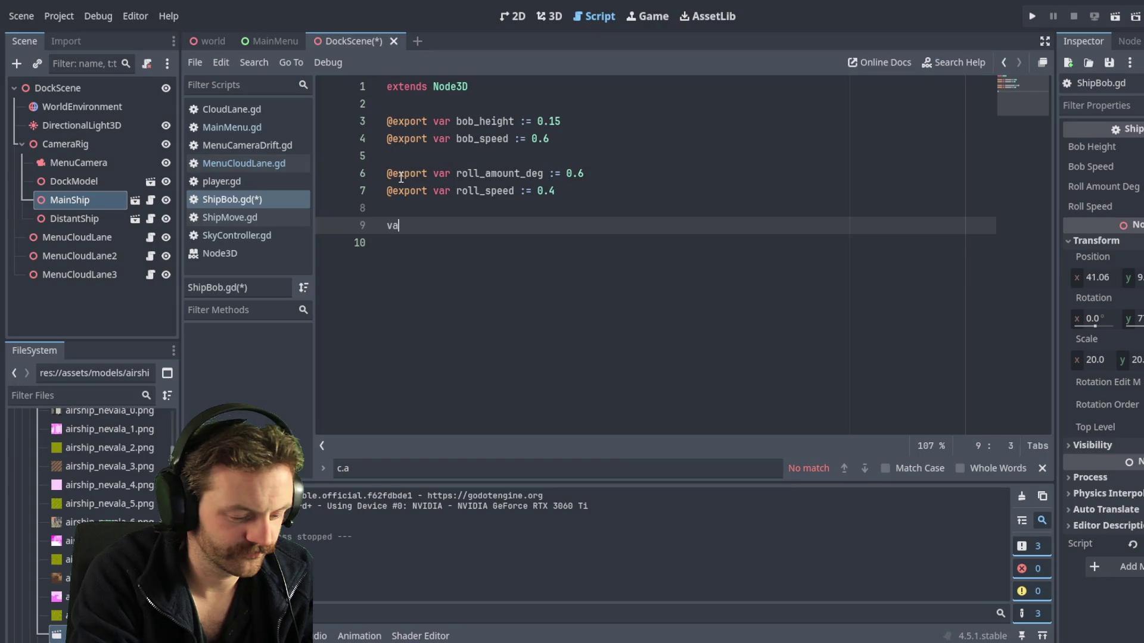
type("r")
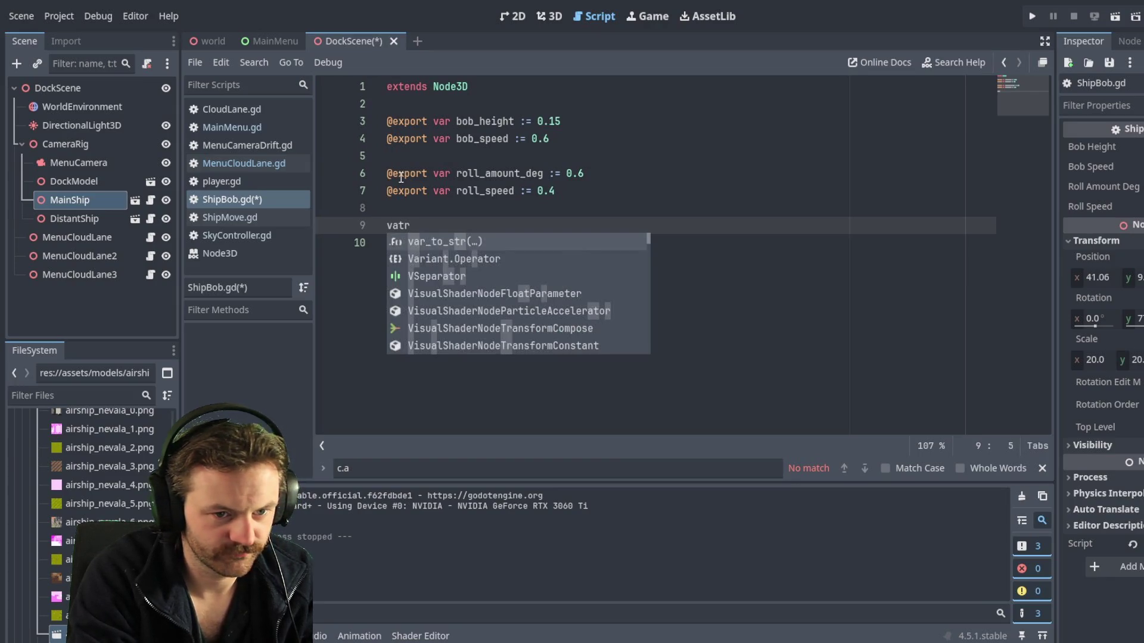
- Declare 'var t := 0.0' and 'var start_pos', correcting the tsart_pos typo
key("BackSpace")
key("BackSpace")
type("r t ")
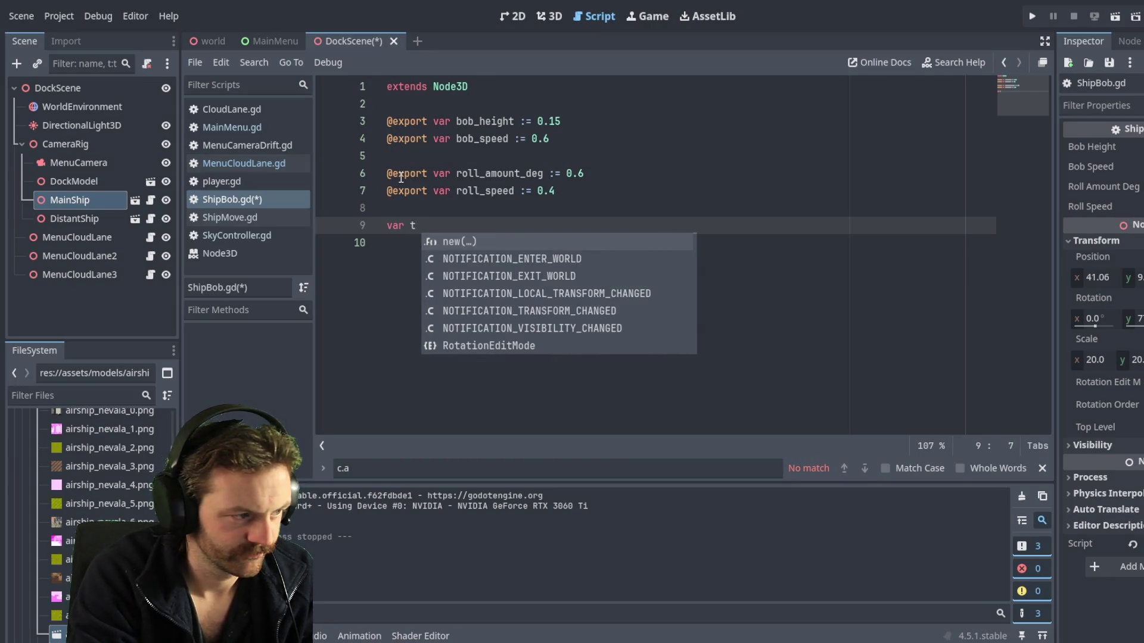
type(":= 0.0")
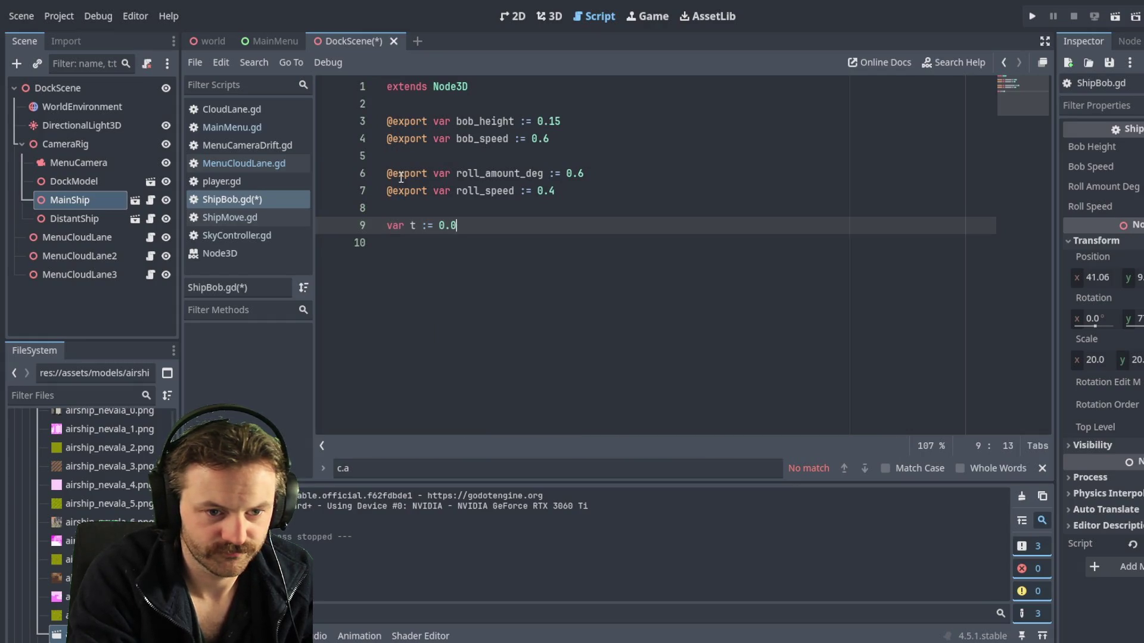
key("Return")
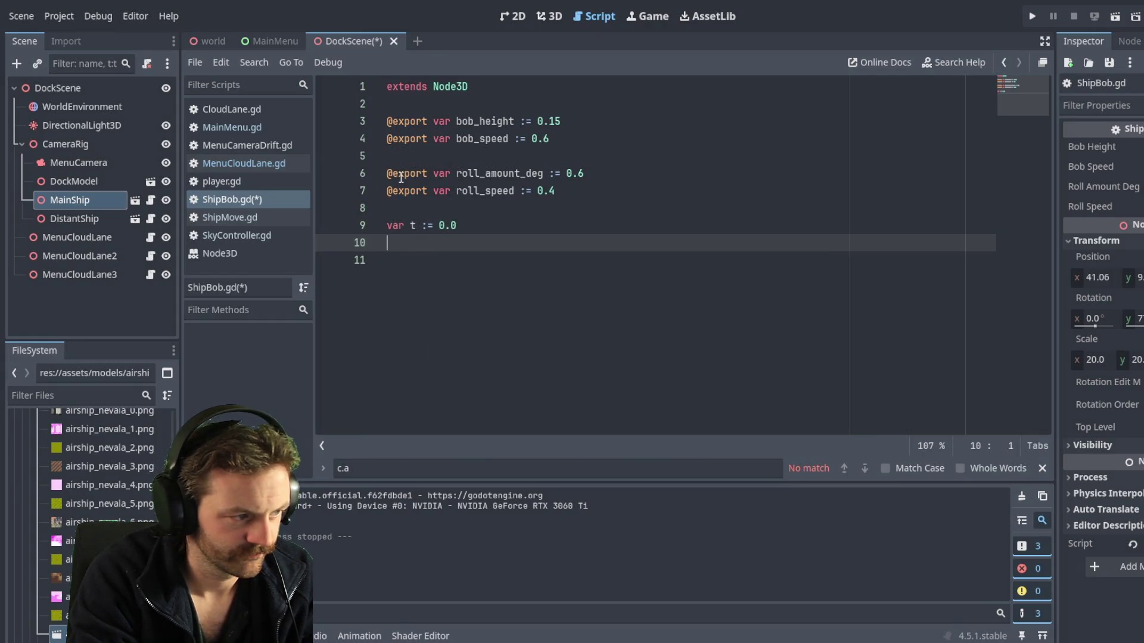
type("var tsart")
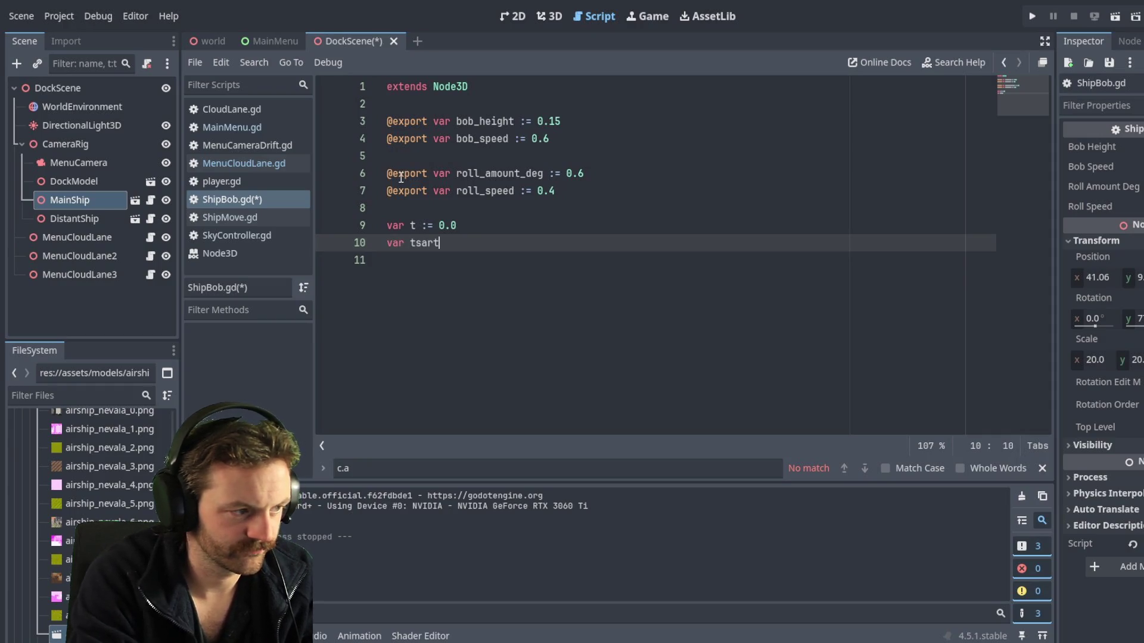
type("_pos")
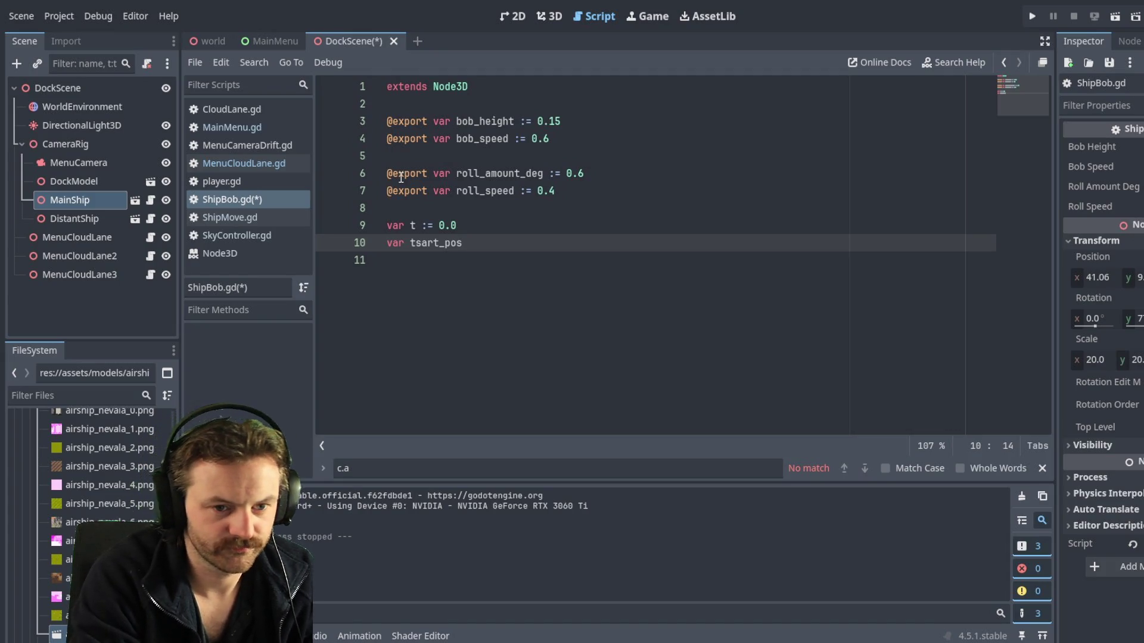
key("Left")
key("Left")
key("Left")
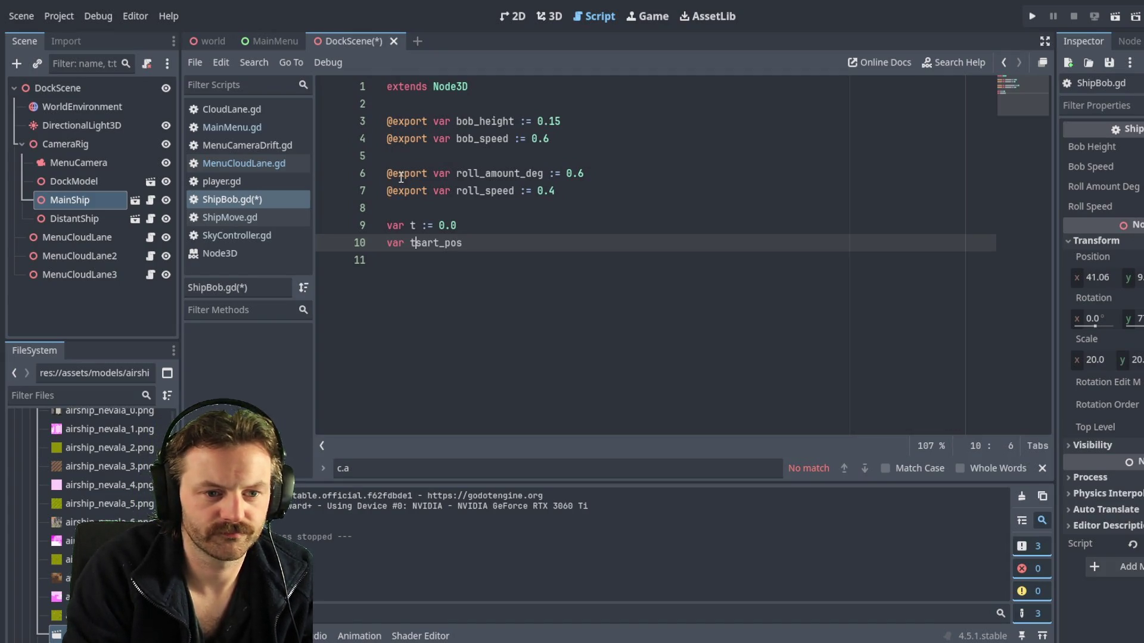
key("BackSpace")
key("BackSpace")
type("st")
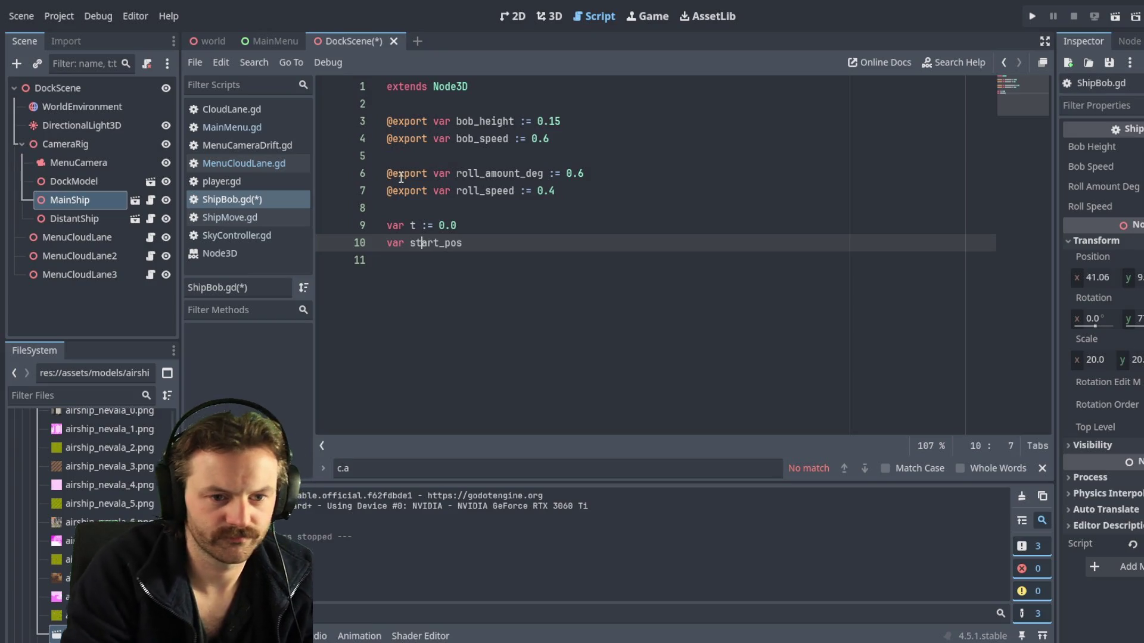
key("End")
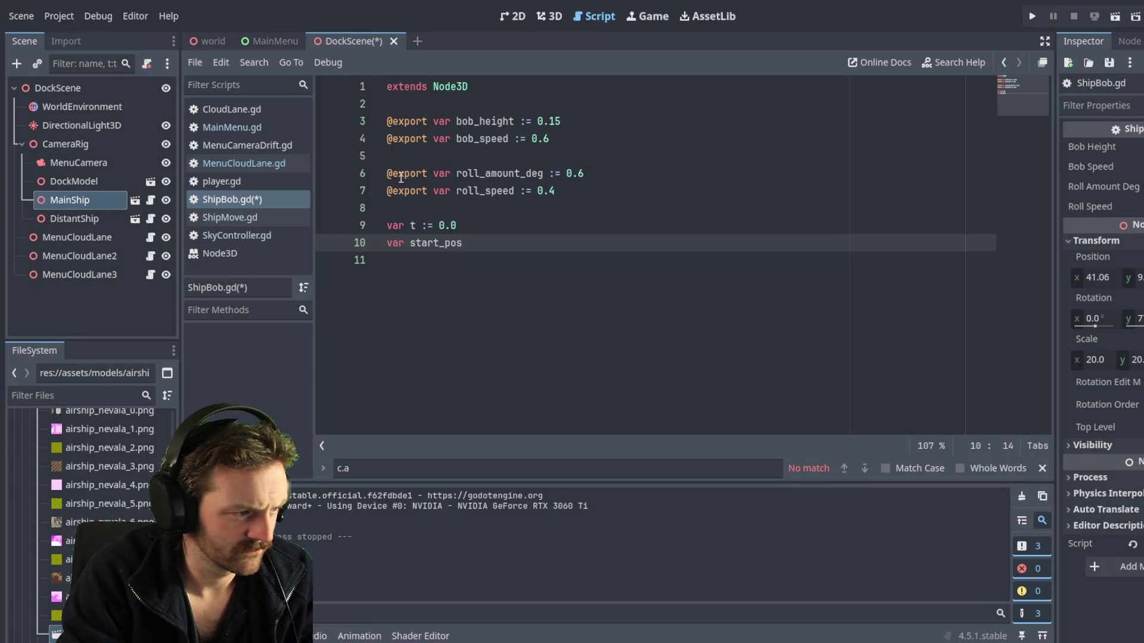
type(":")
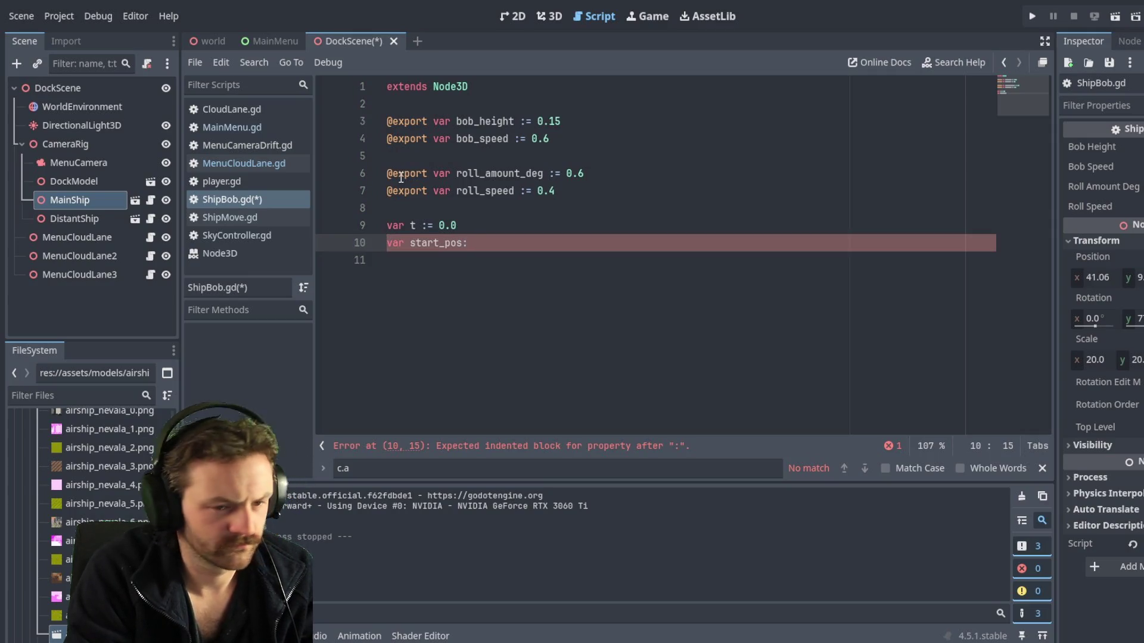
- Add 'var start_rot' and type both start_pos and start_rot as Vector3
key("Return")
type("v")
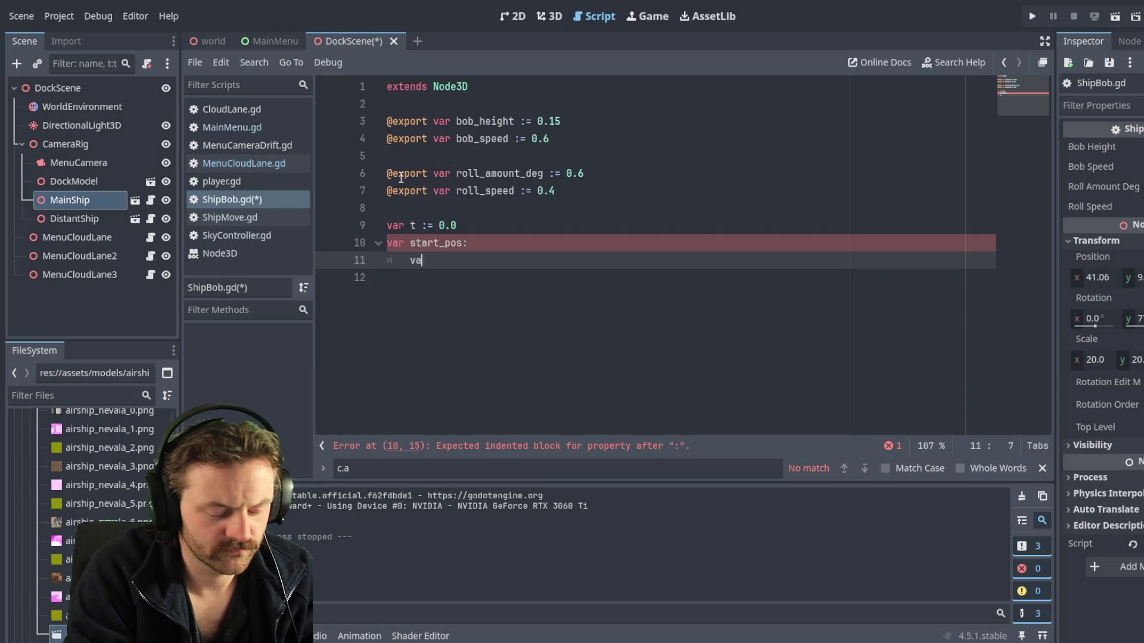
key("BackSpace")
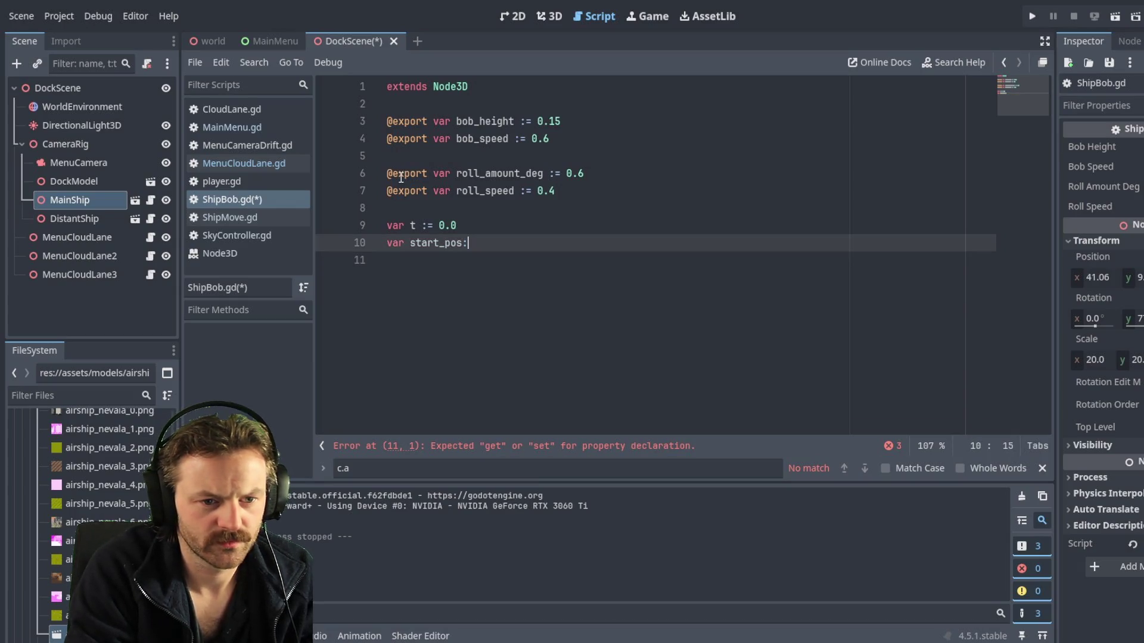
key("BackSpace")
type("var")
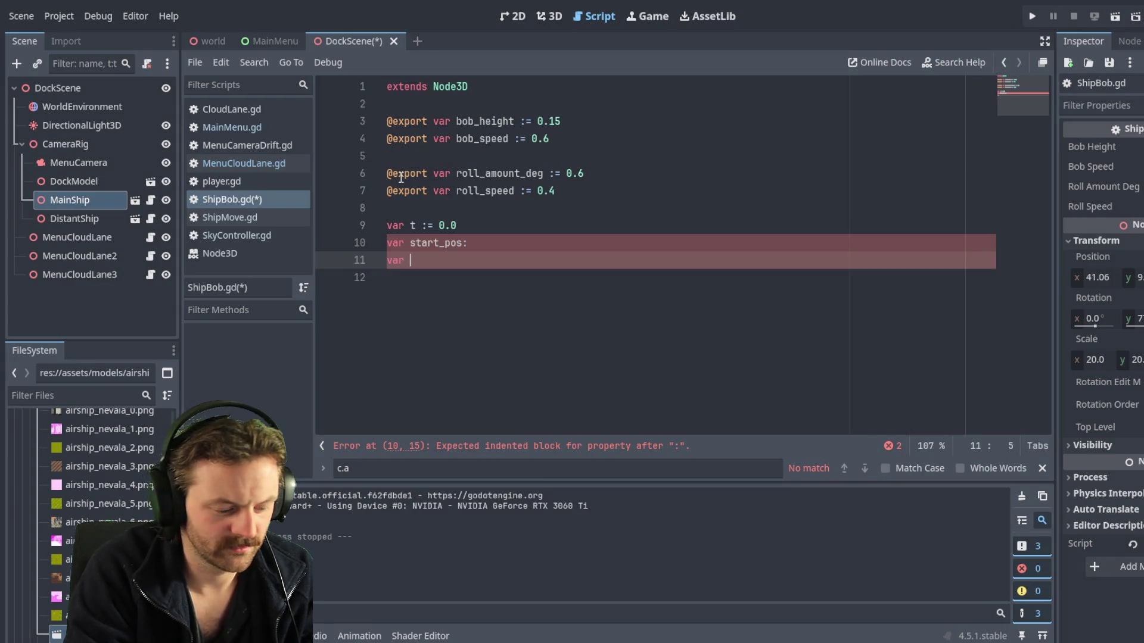
type(" finishe")
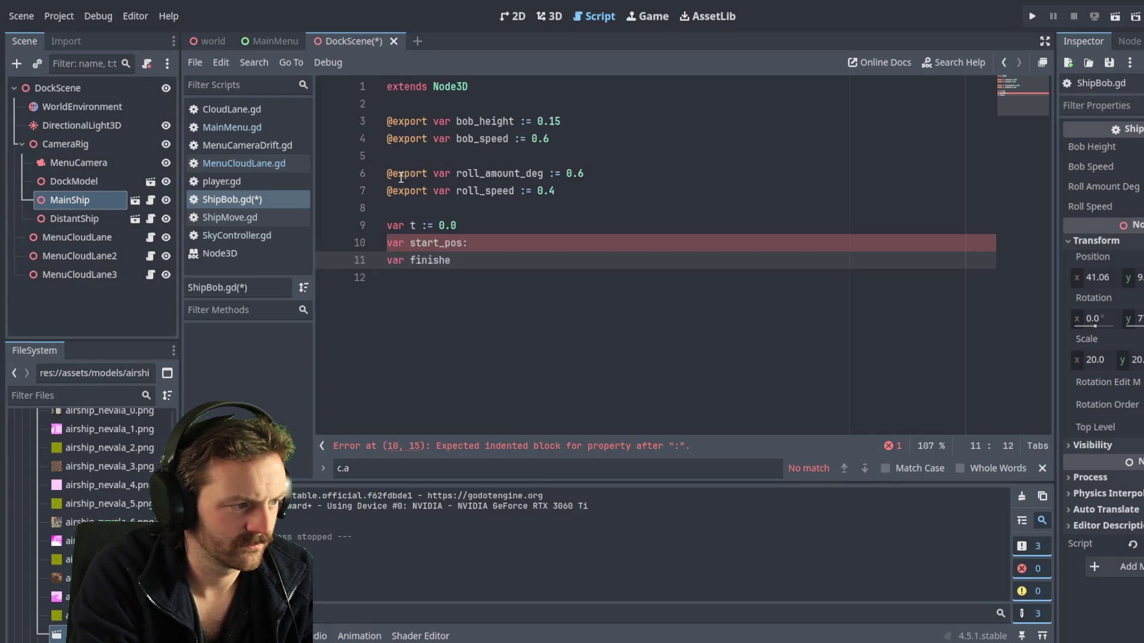
key("BackSpace")
key("BackSpace")
key("BackSpace")
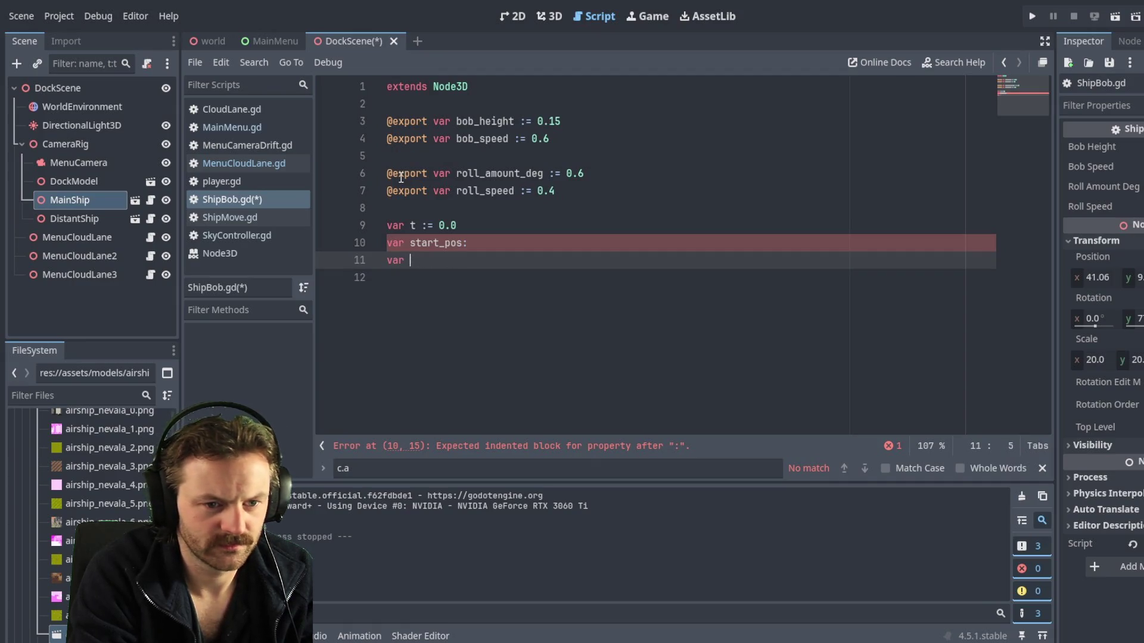
type("start_")
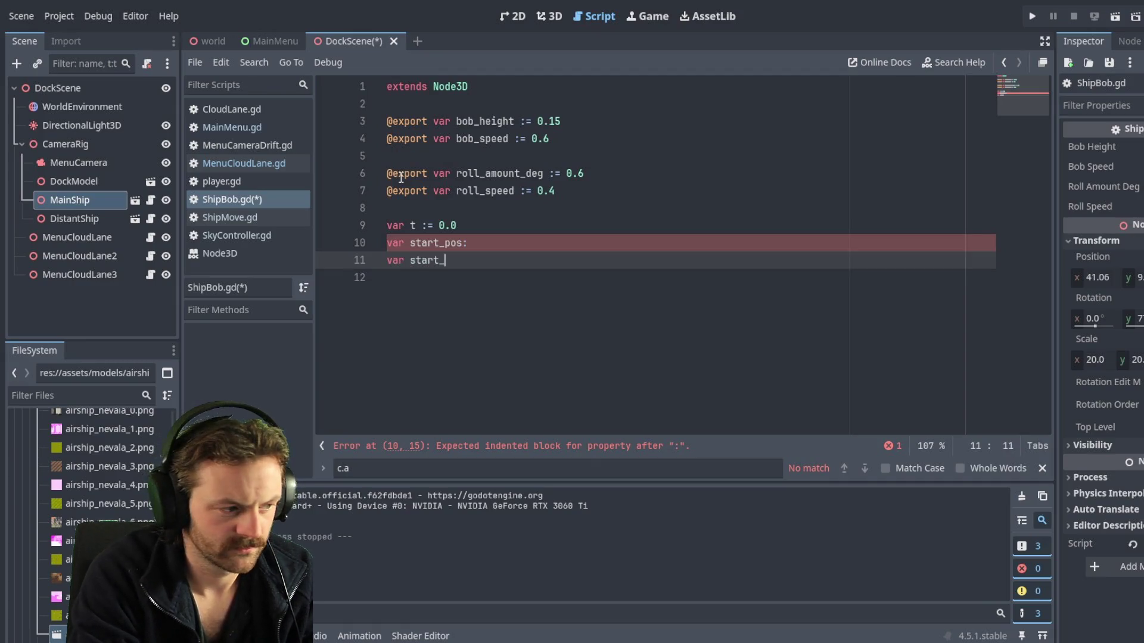
type("rot")
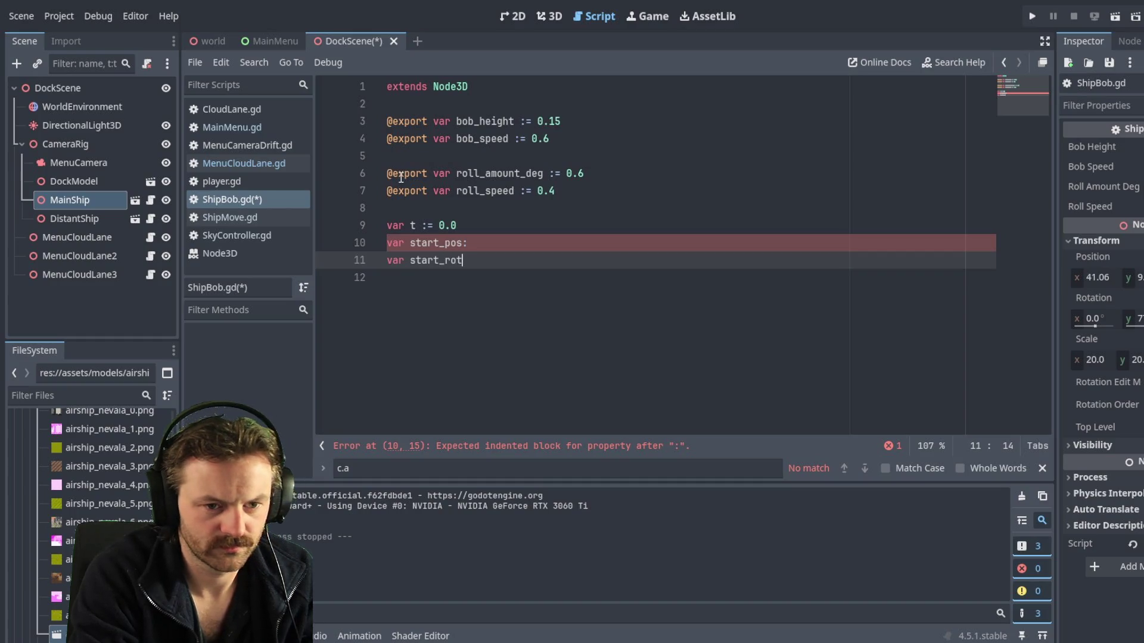
type(":")
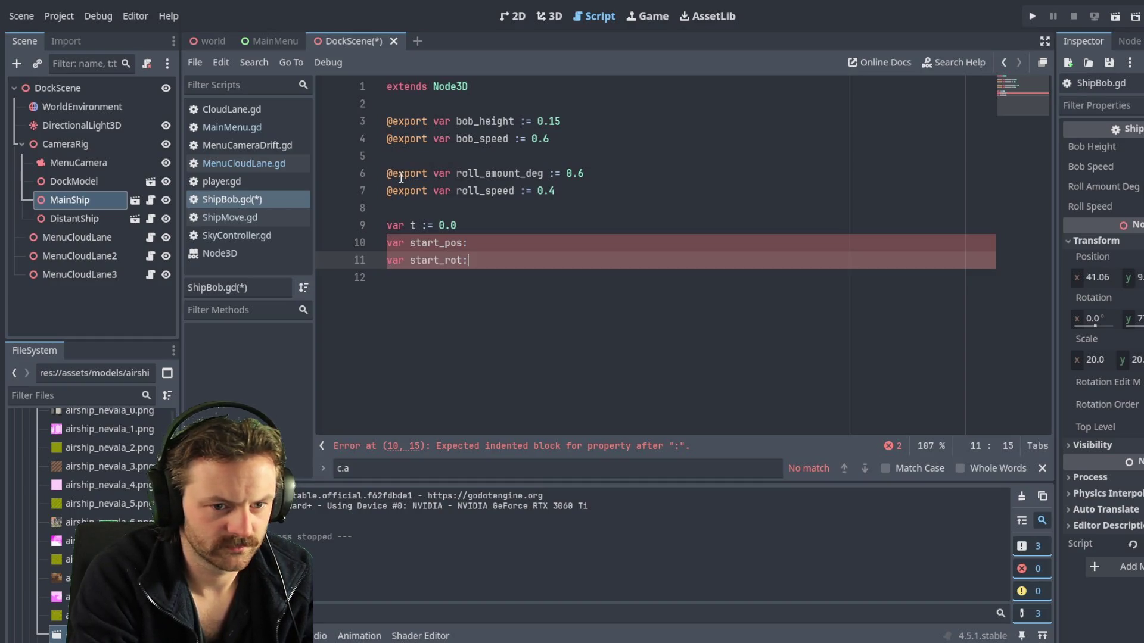
key("Up")
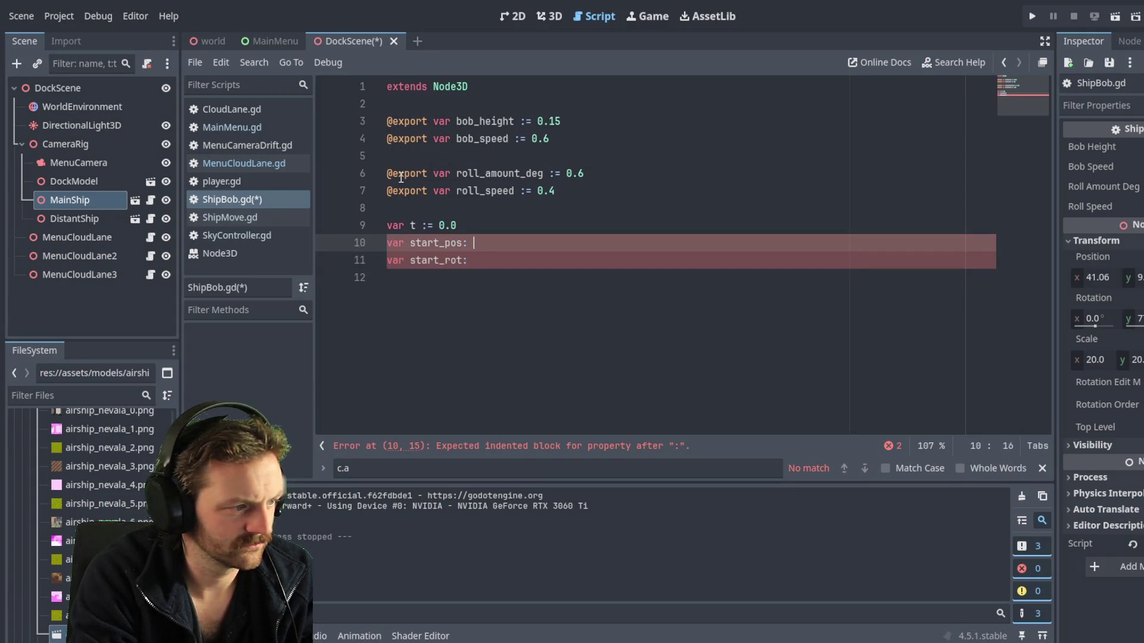
type("Vec")
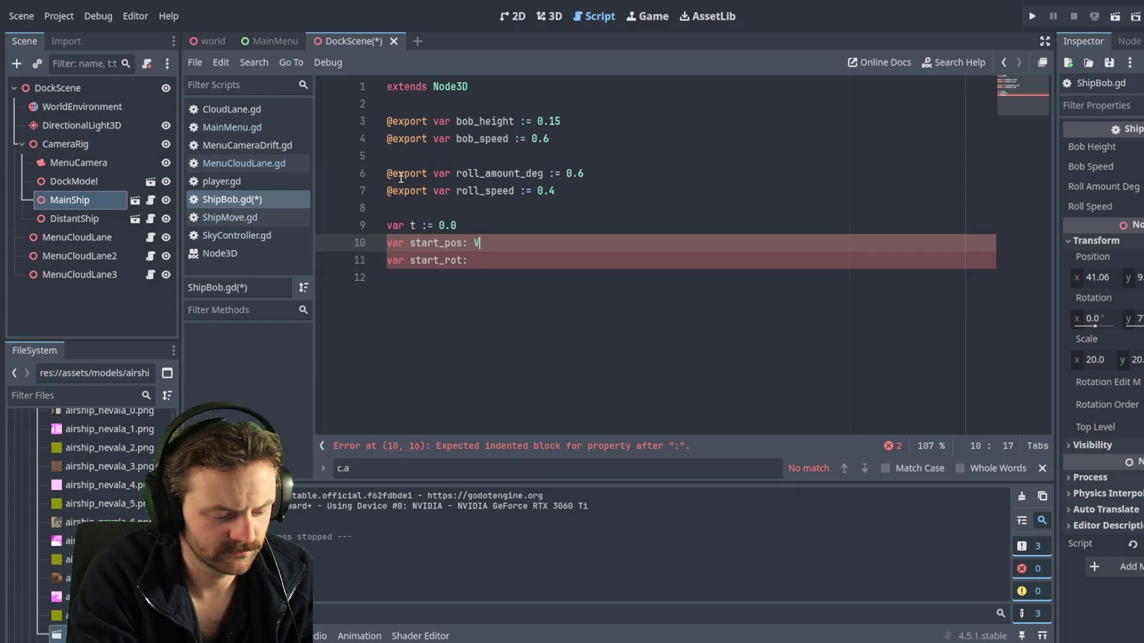
type("tor3")
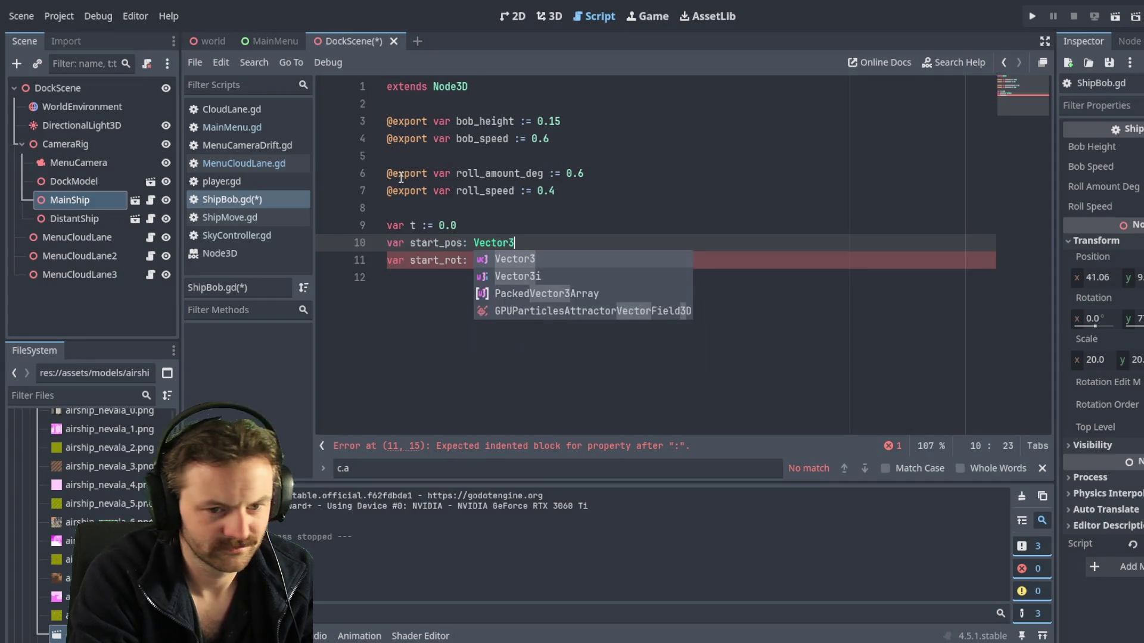
left_click(498, 263)
type("Vector")
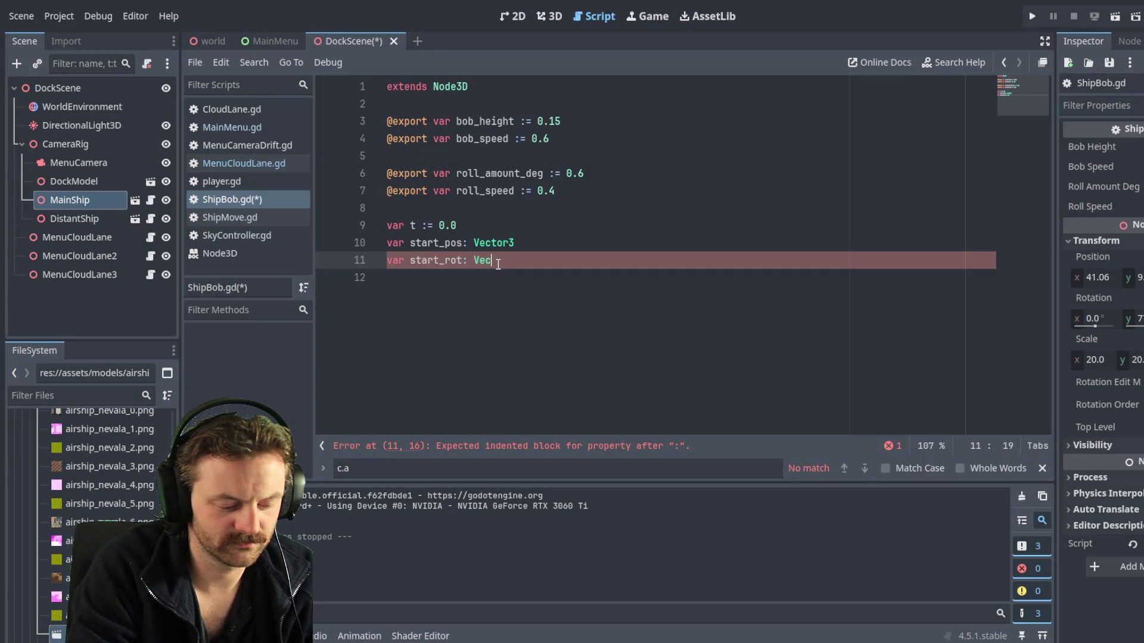
type("3")
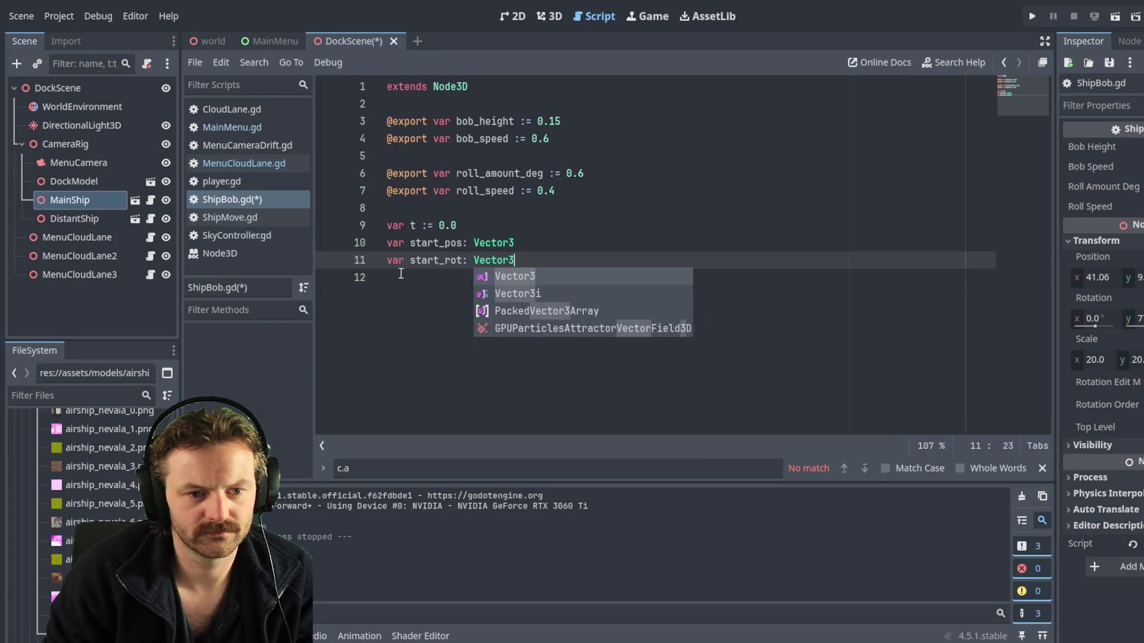
left_click(502, 276)
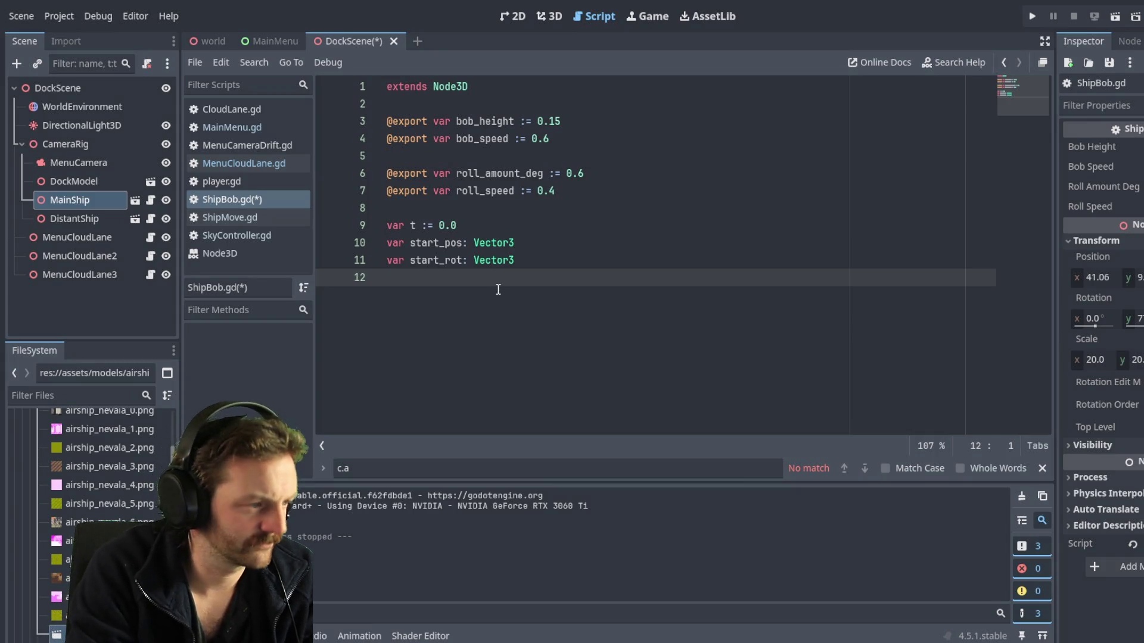
key("Return")
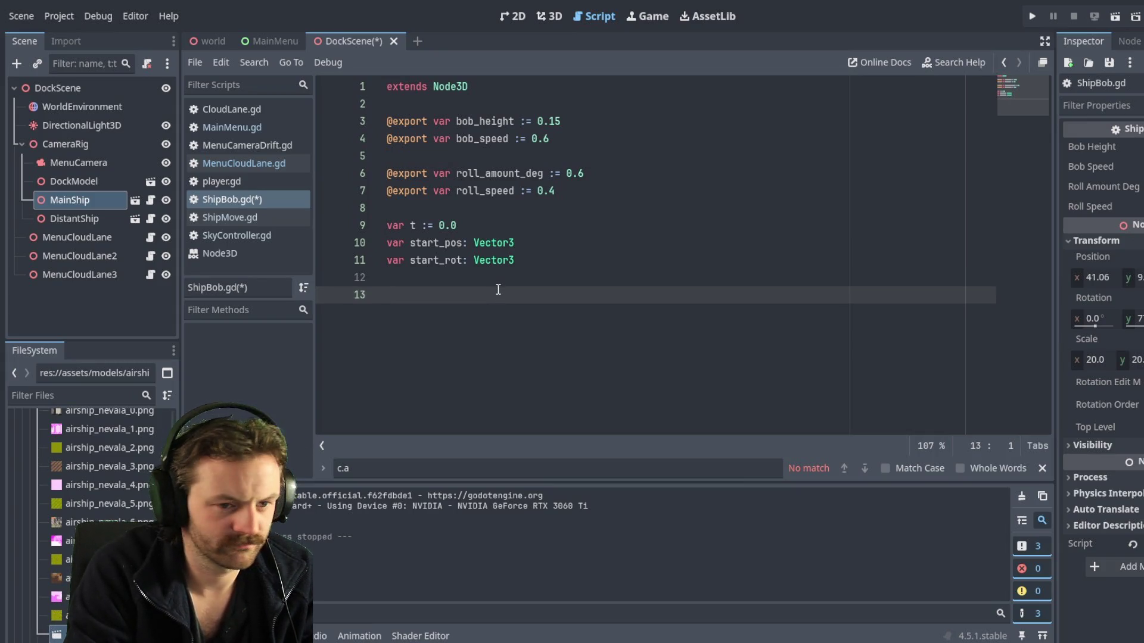
- Type 'func' on line 13 below the variable declarations, dismissing the suggestions
type("func")
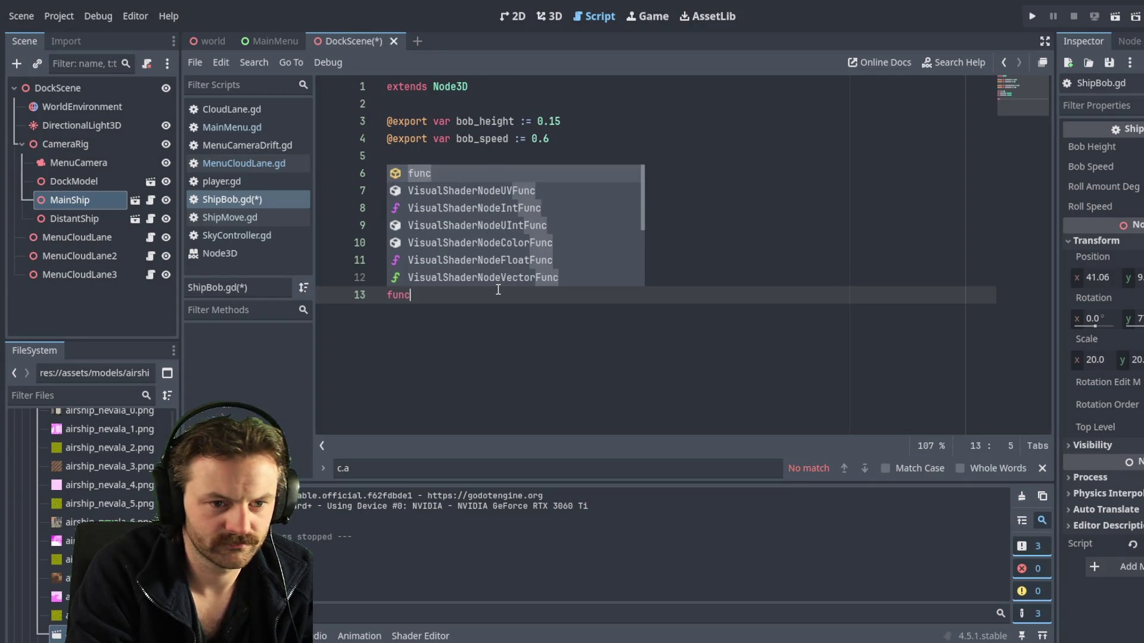
key("Escape")
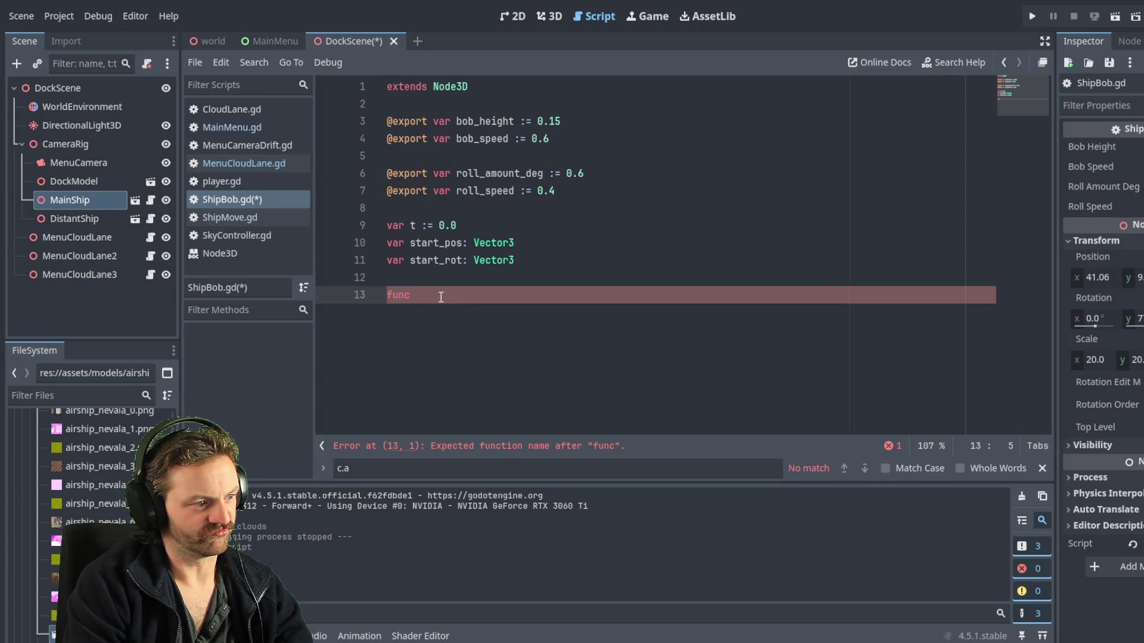
- Define '_ready() -> void:' with 't += delta' as its first line, rejecting the autocomplete
type("_ready")
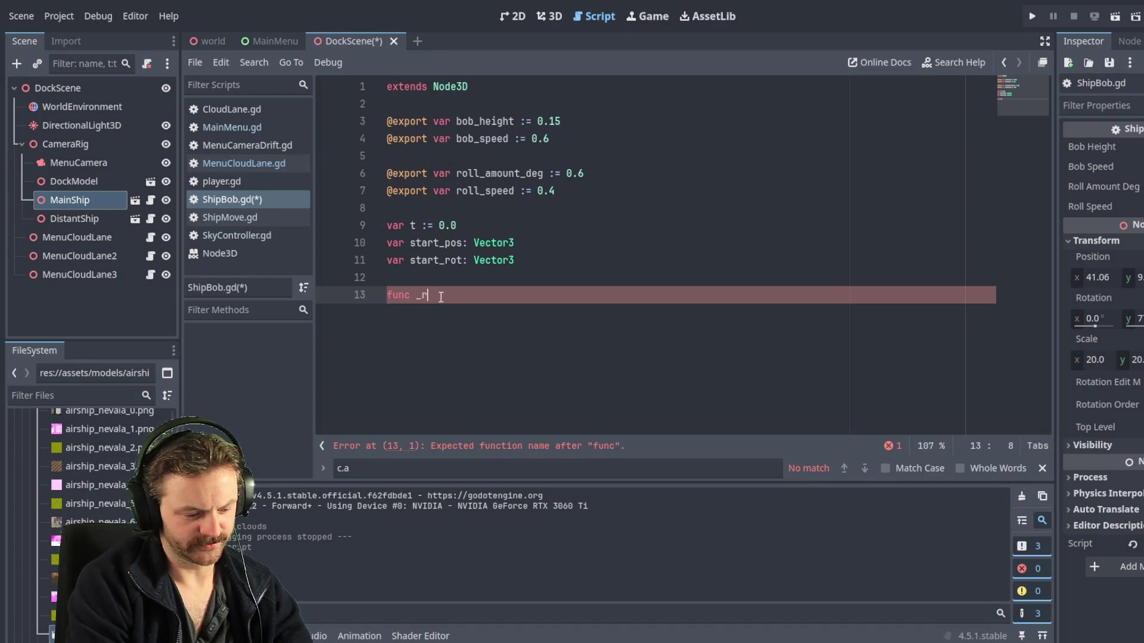
type("() ")
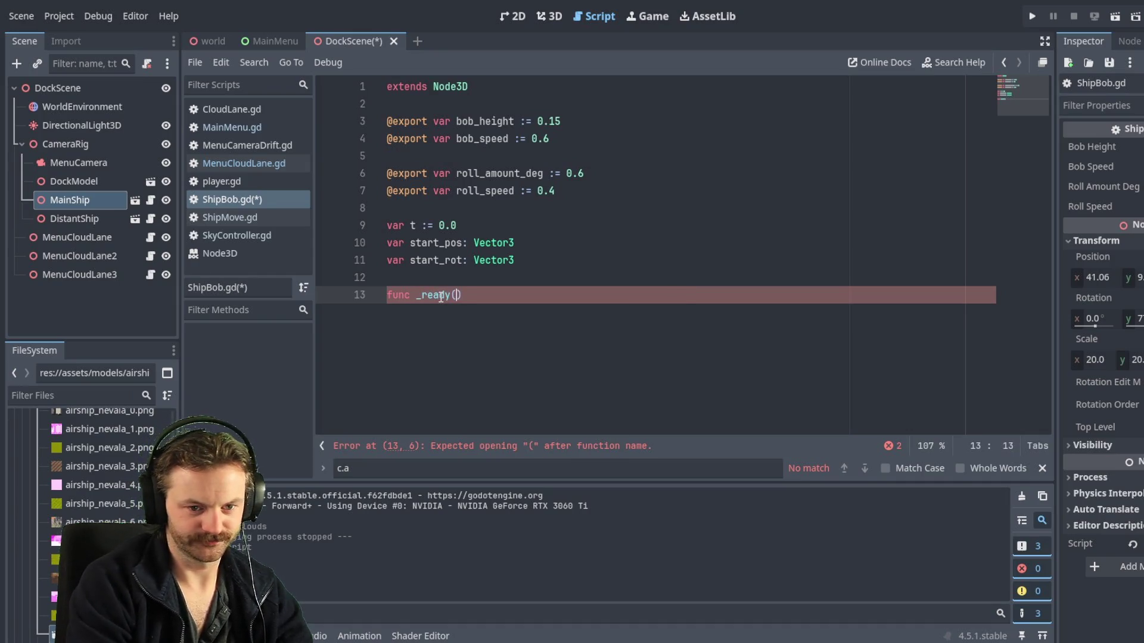
type("-> v")
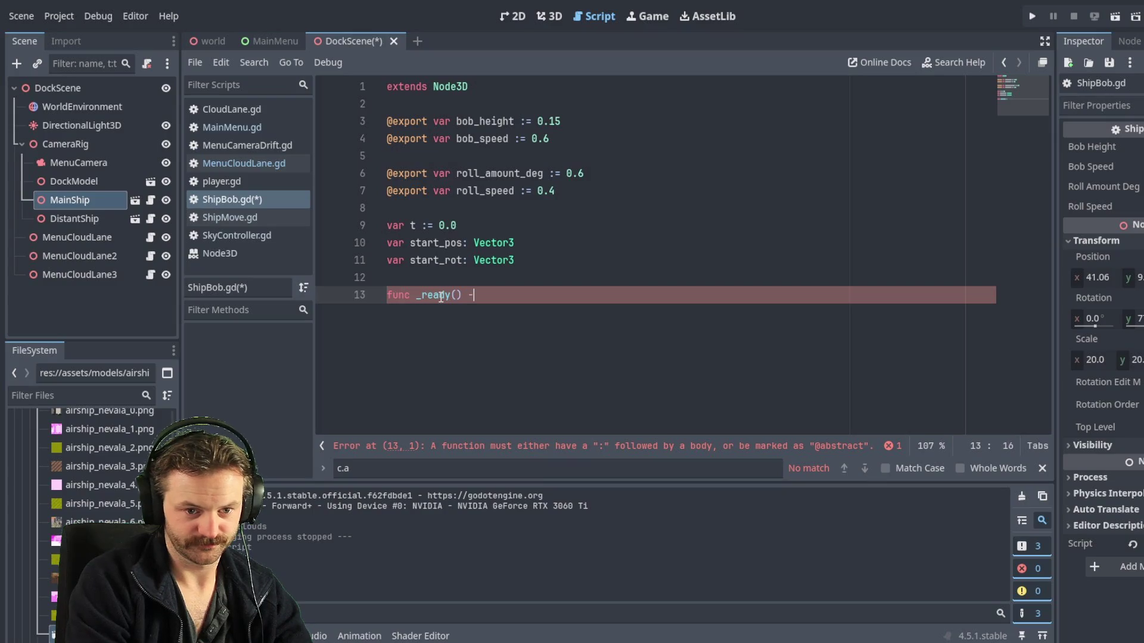
type("oid:")
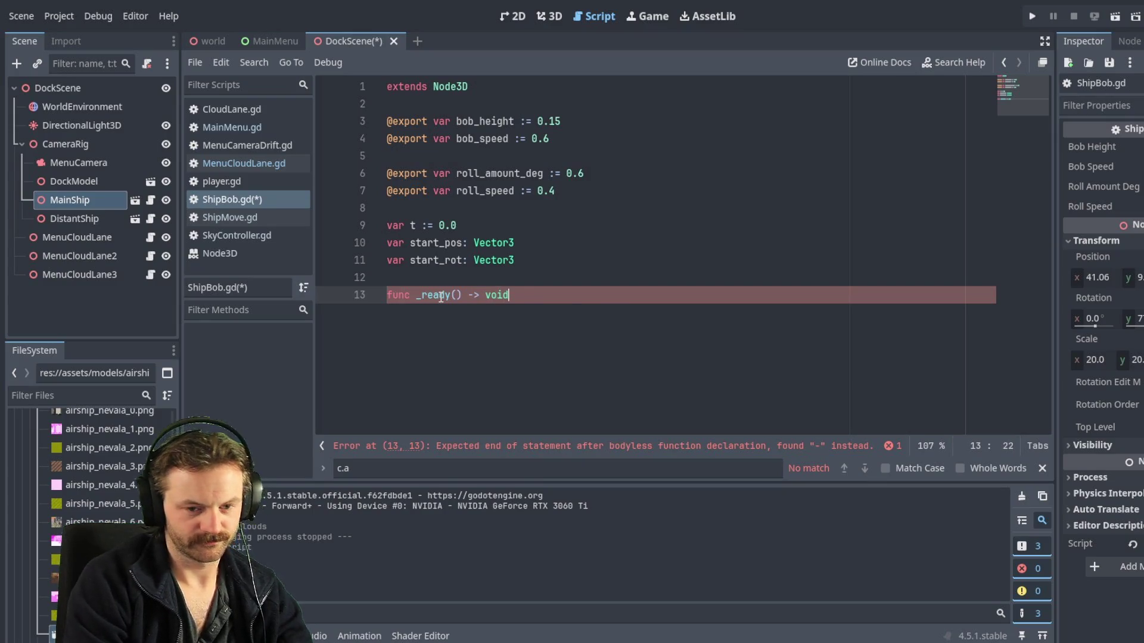
key("Return")
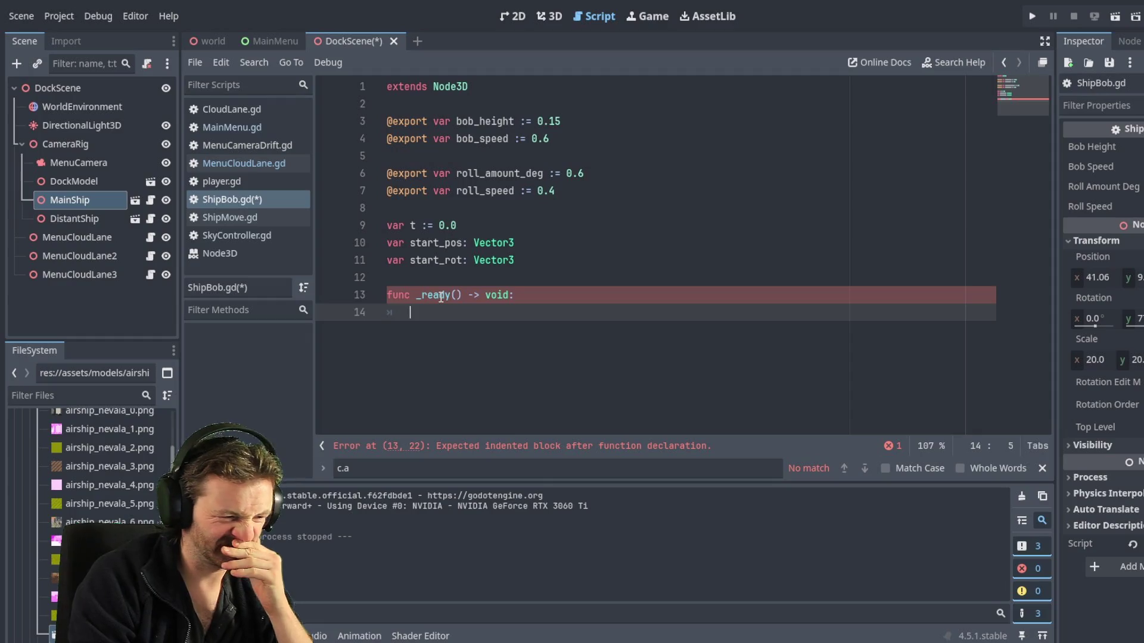
type("t +")
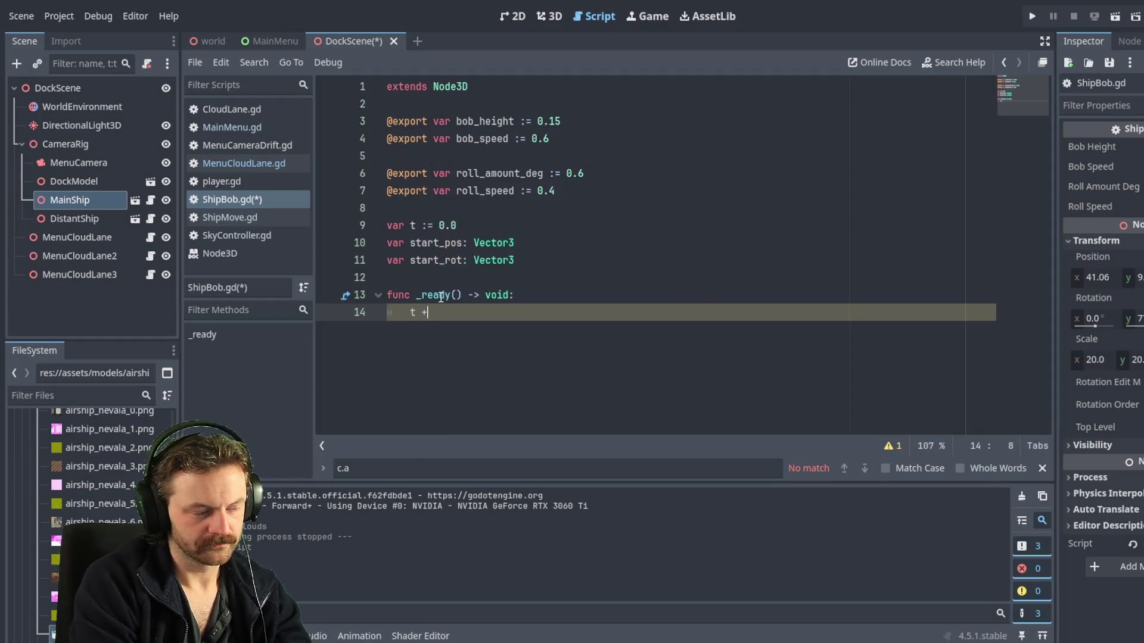
type("= ")
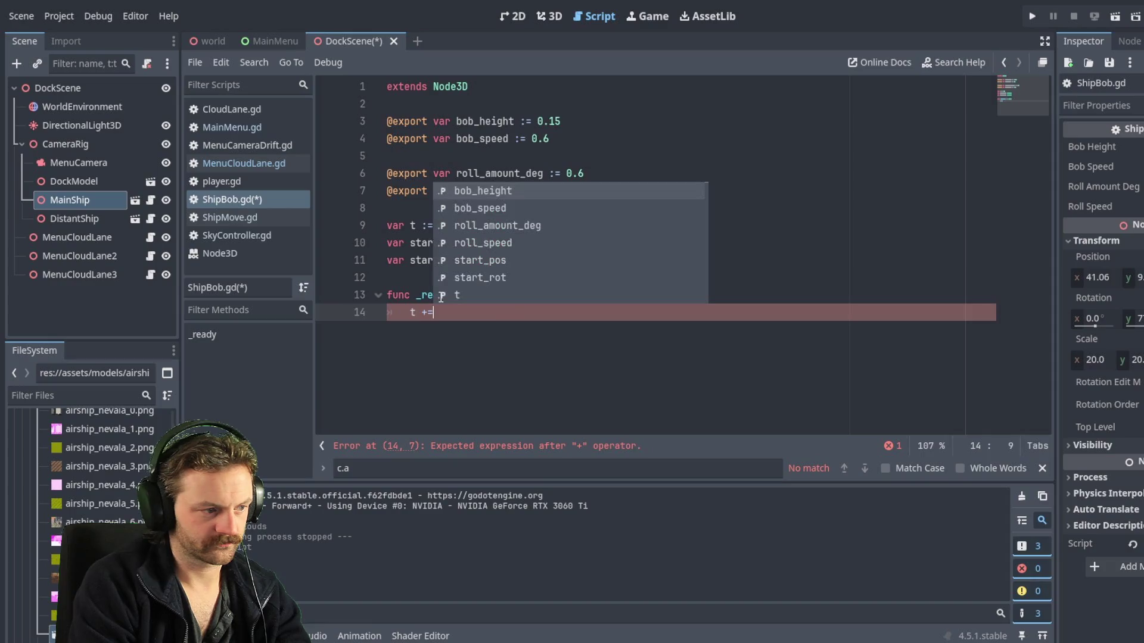
type("delta")
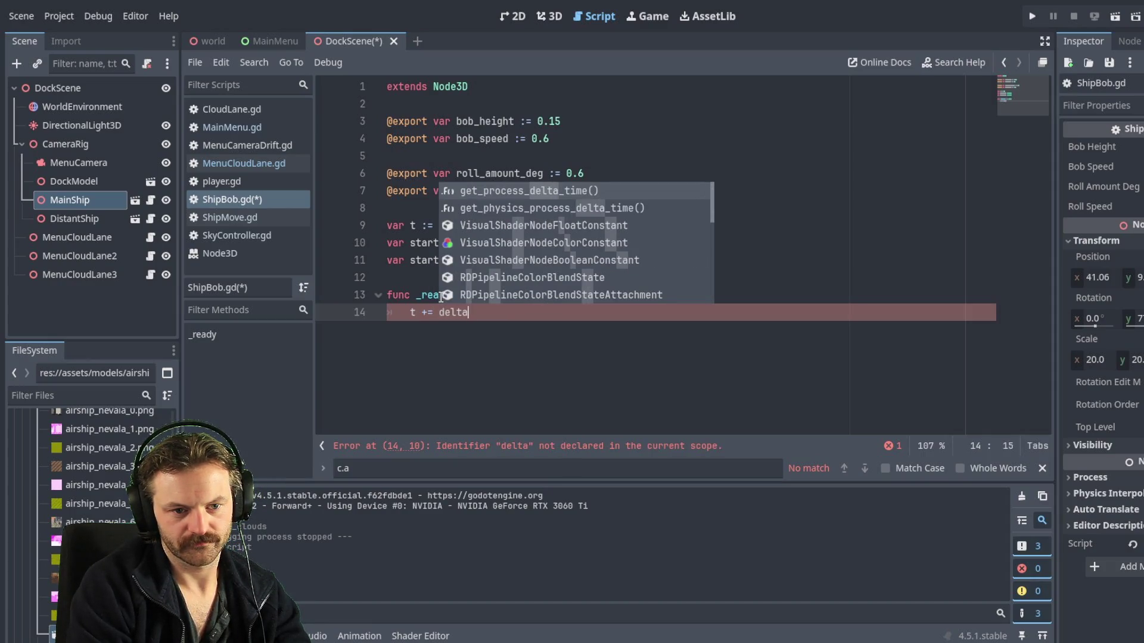
key("Return")
key("BackSpace")
key("BackSpace")
key("BackSpace")
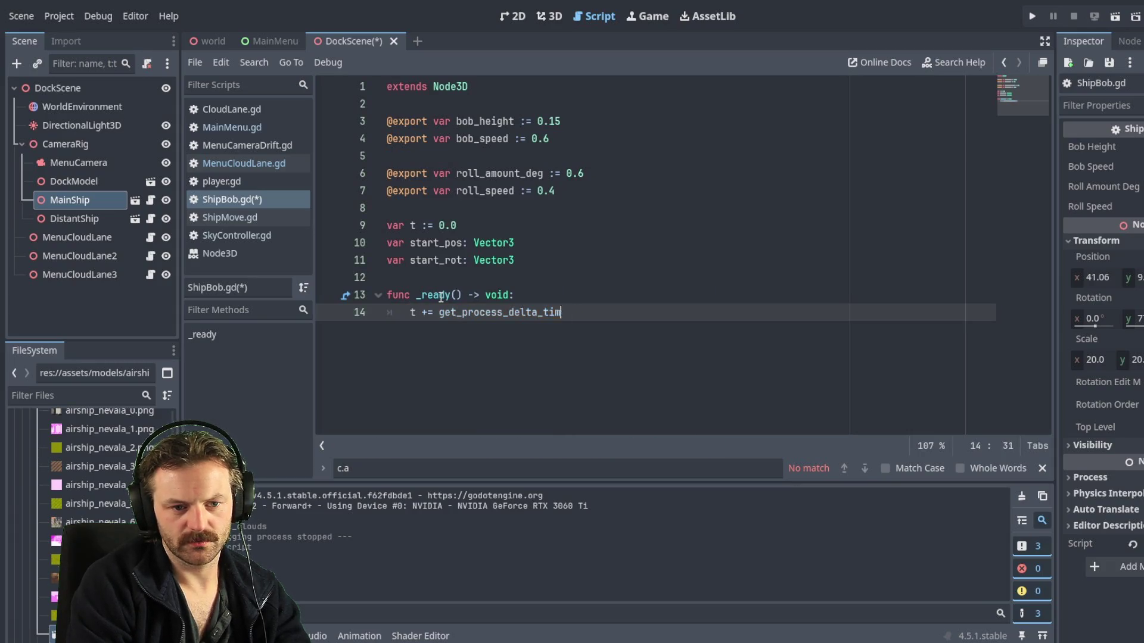
key("BackSpace")
key("BackSpace")
key("BackSpace")
type("delta")
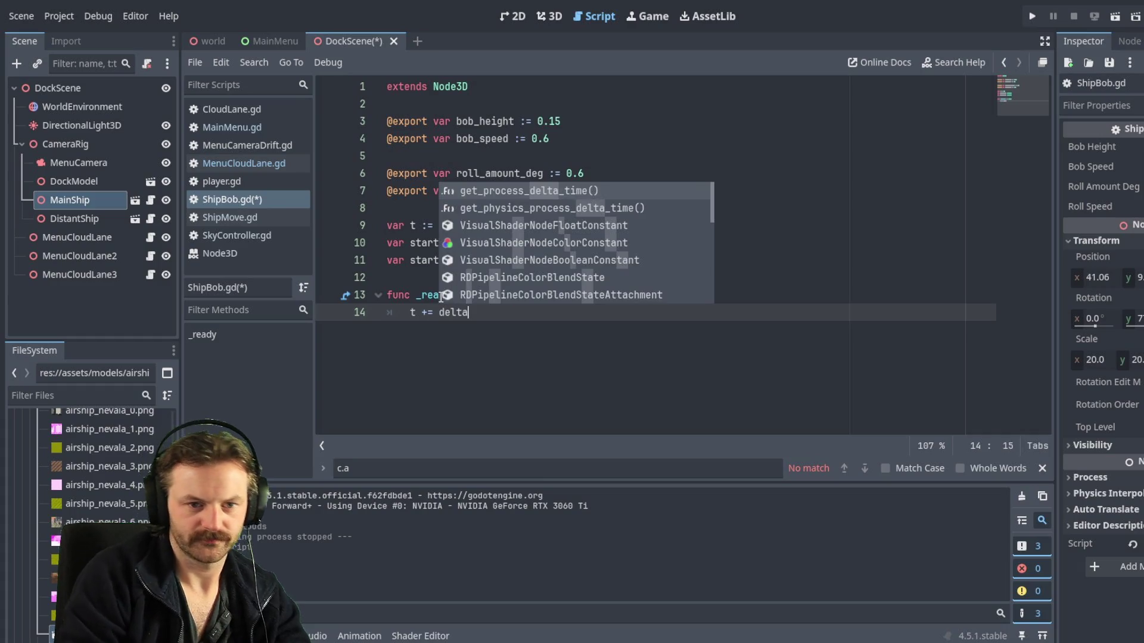
key("Escape")
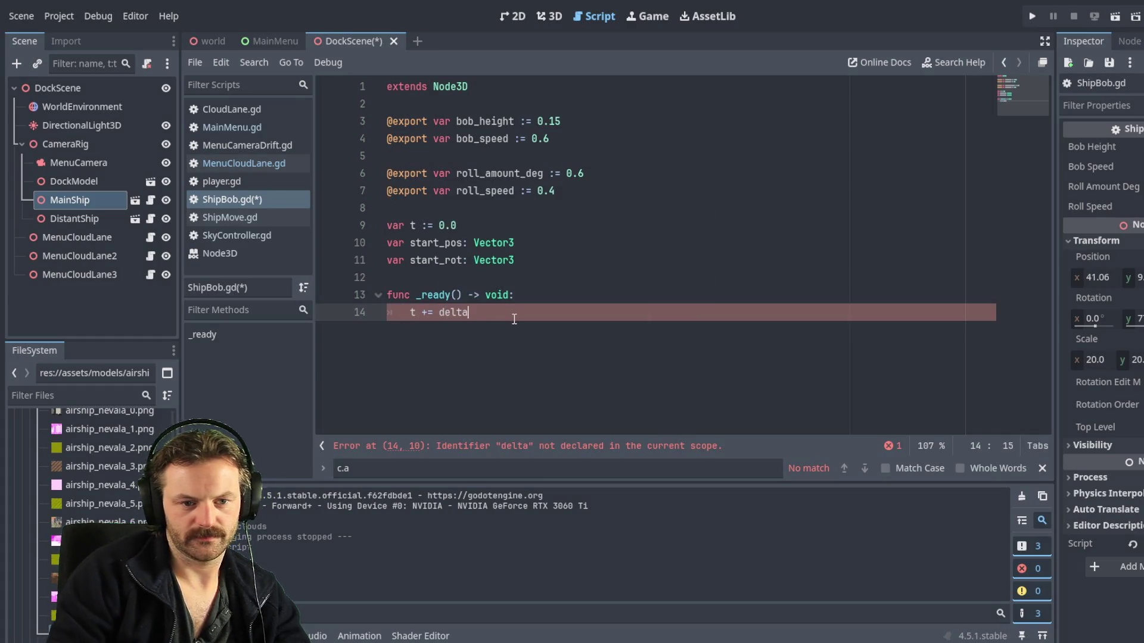
key("Return")
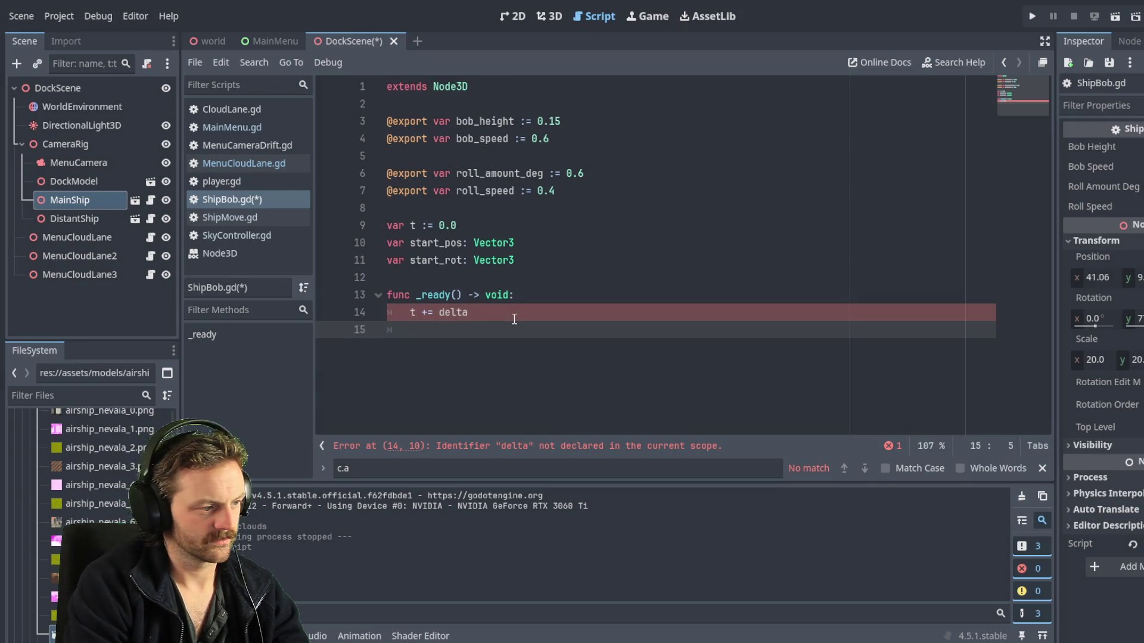
- Add the line 'position.y = start_pos.y + sin(t *bob_speed) * bob_height'
key("Return")
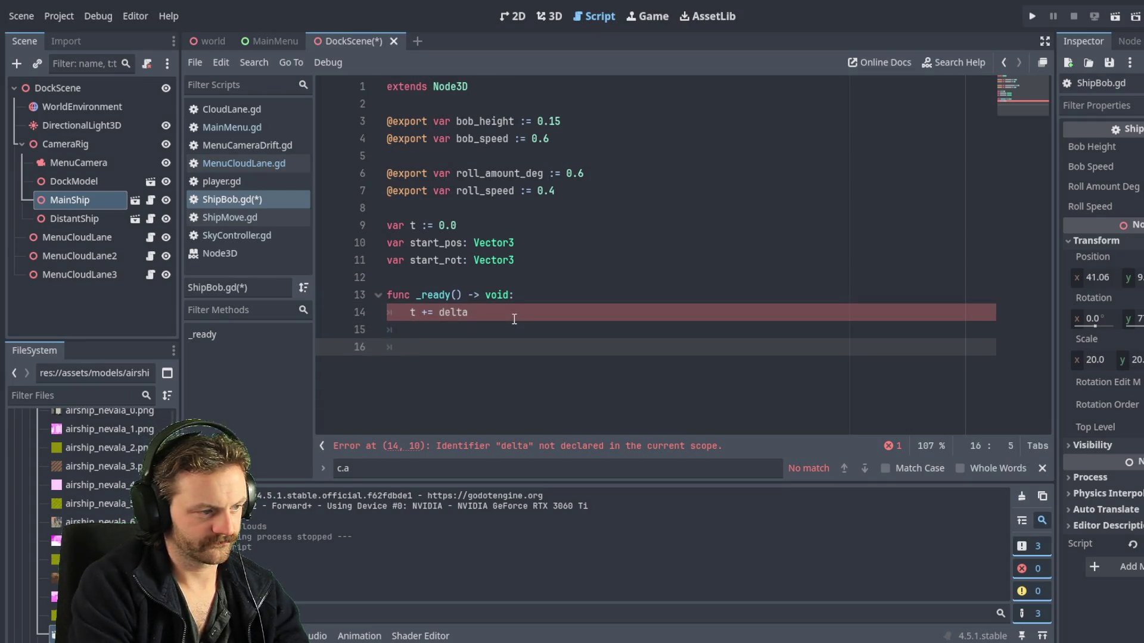
type("position")
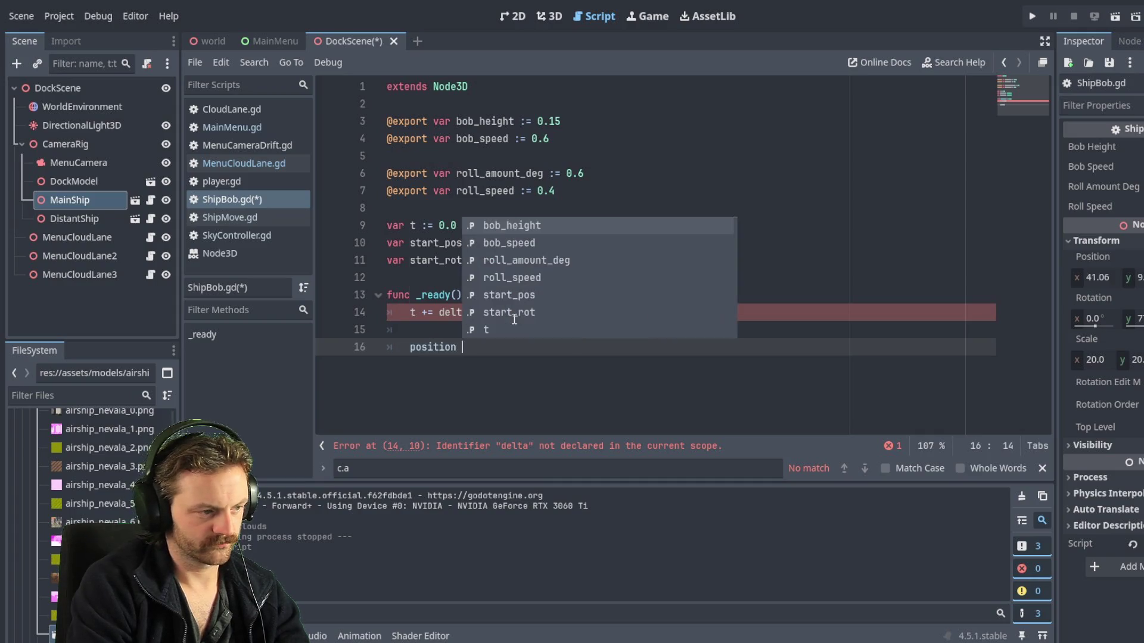
type(".y")
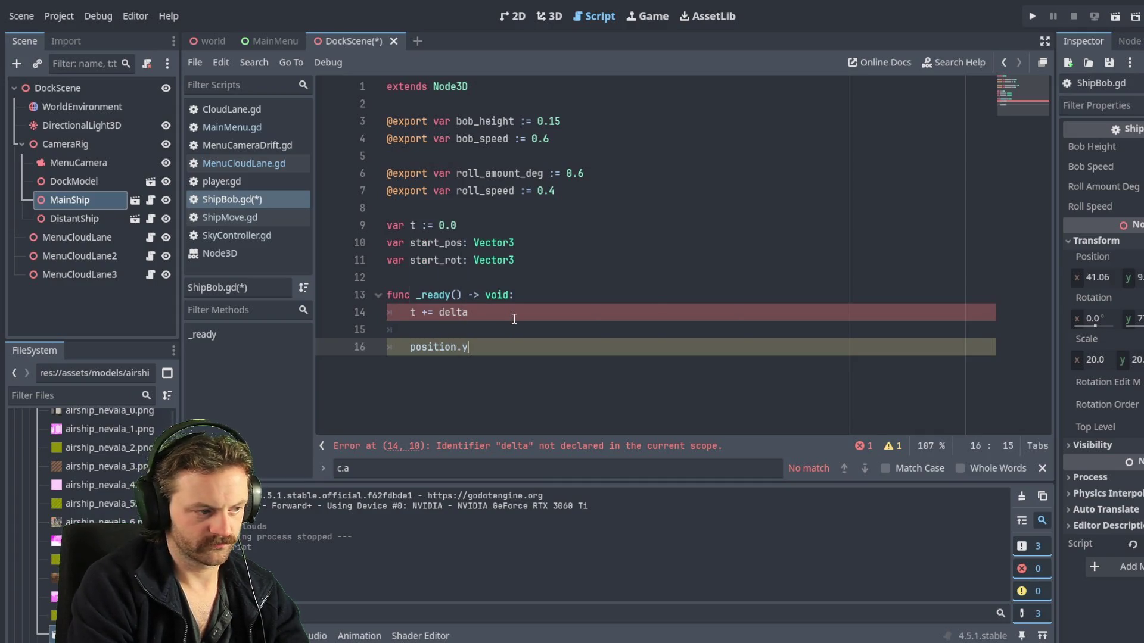
type(" = start")
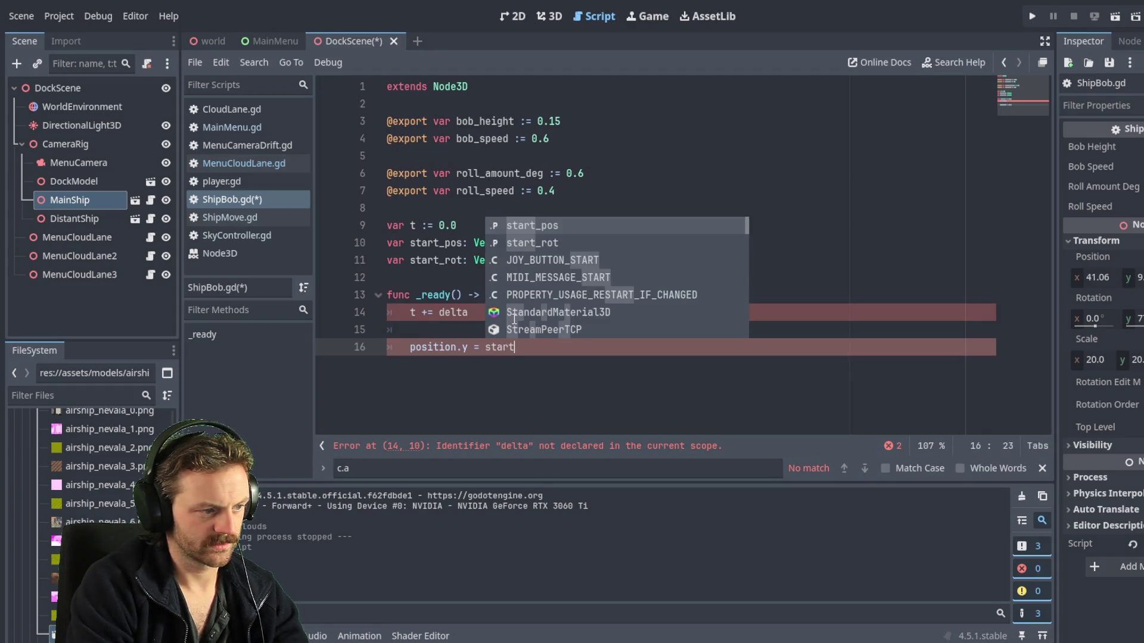
type("_")
key("Return")
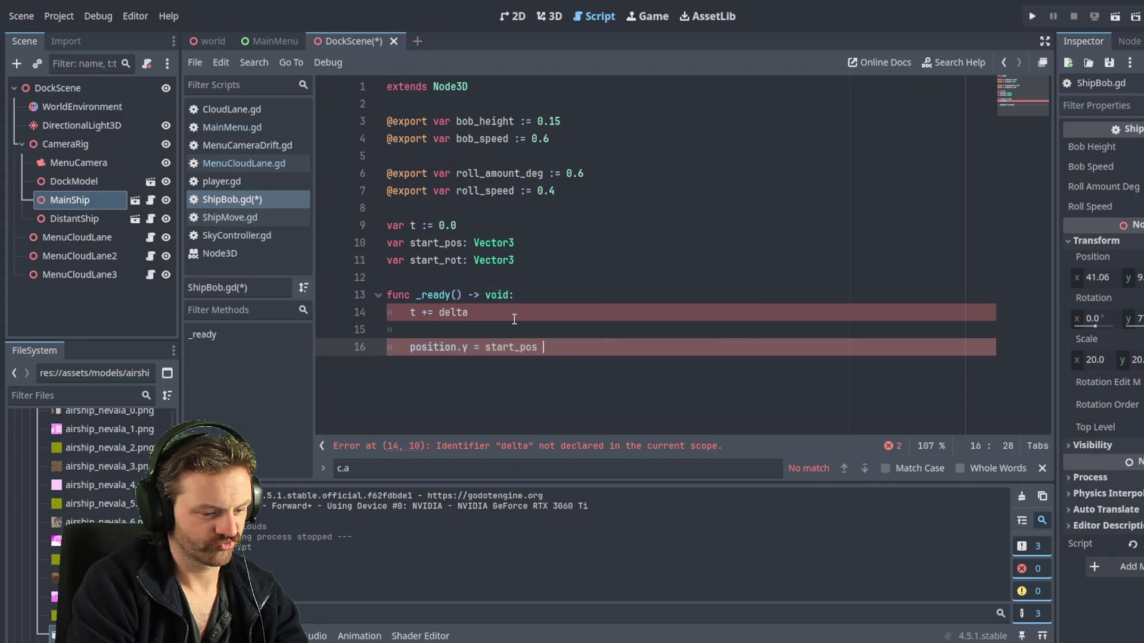
type(".y")
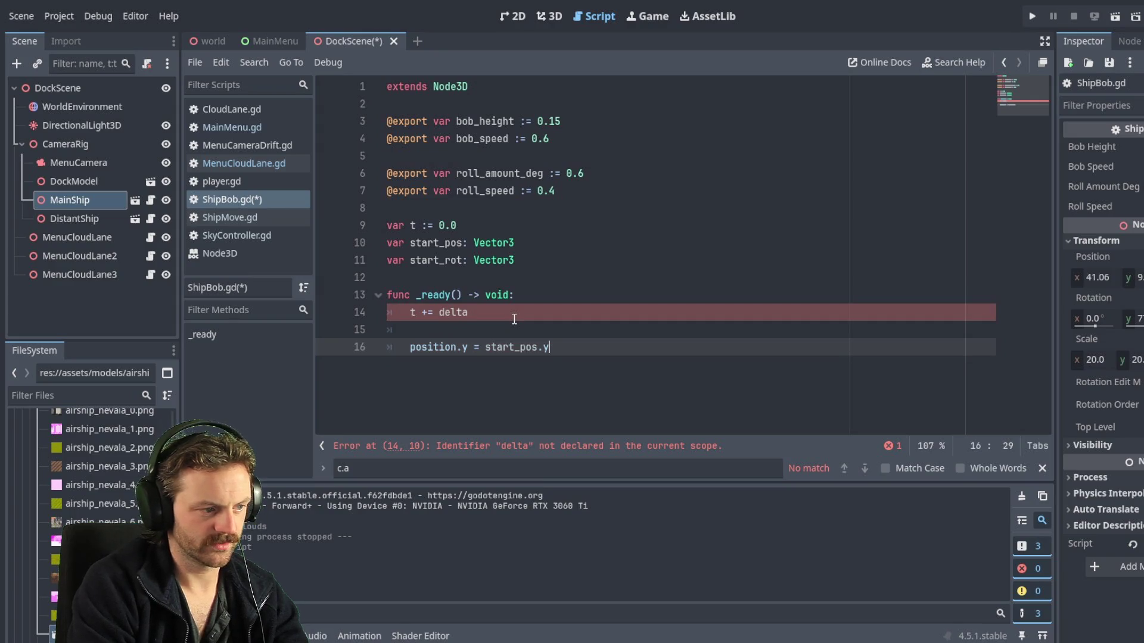
type(" _")
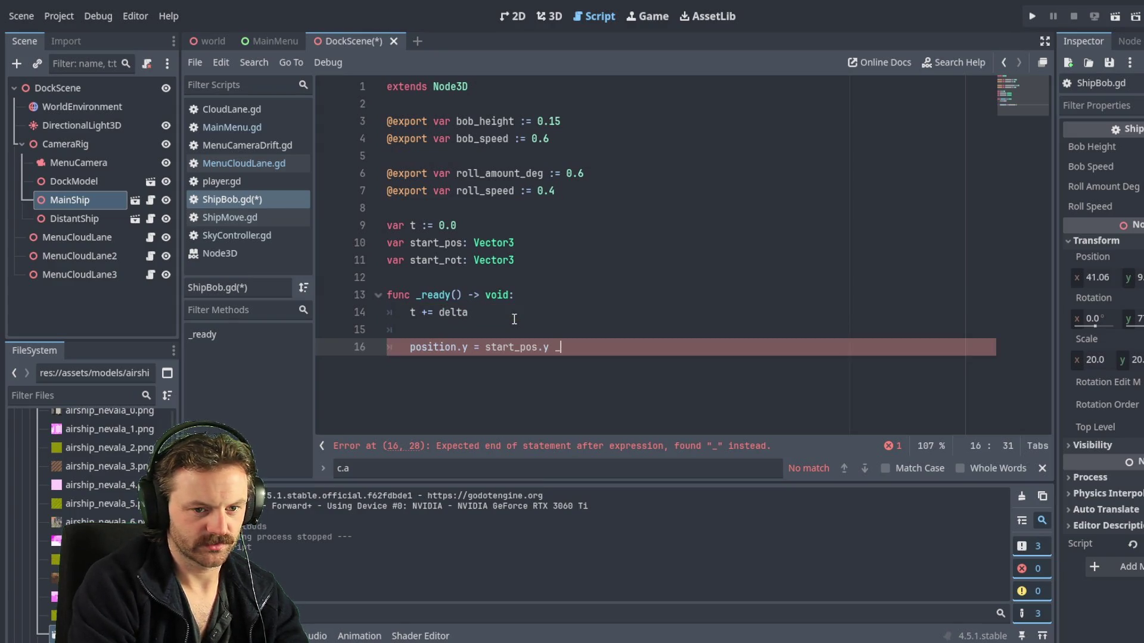
key("BackSpace")
type("+ sinm")
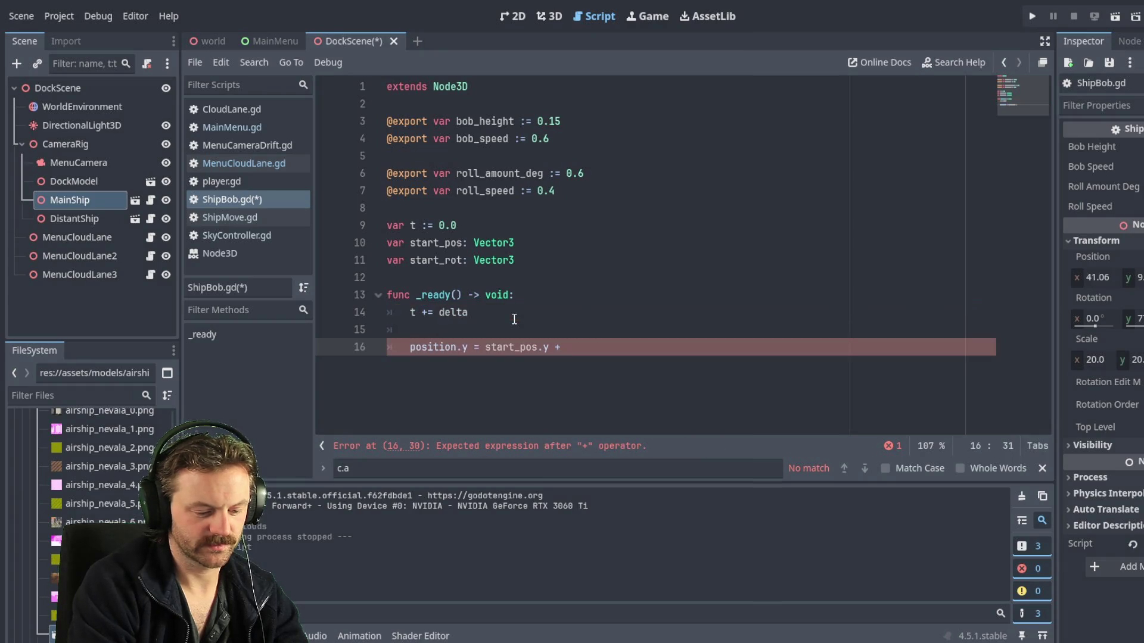
key("BackSpace")
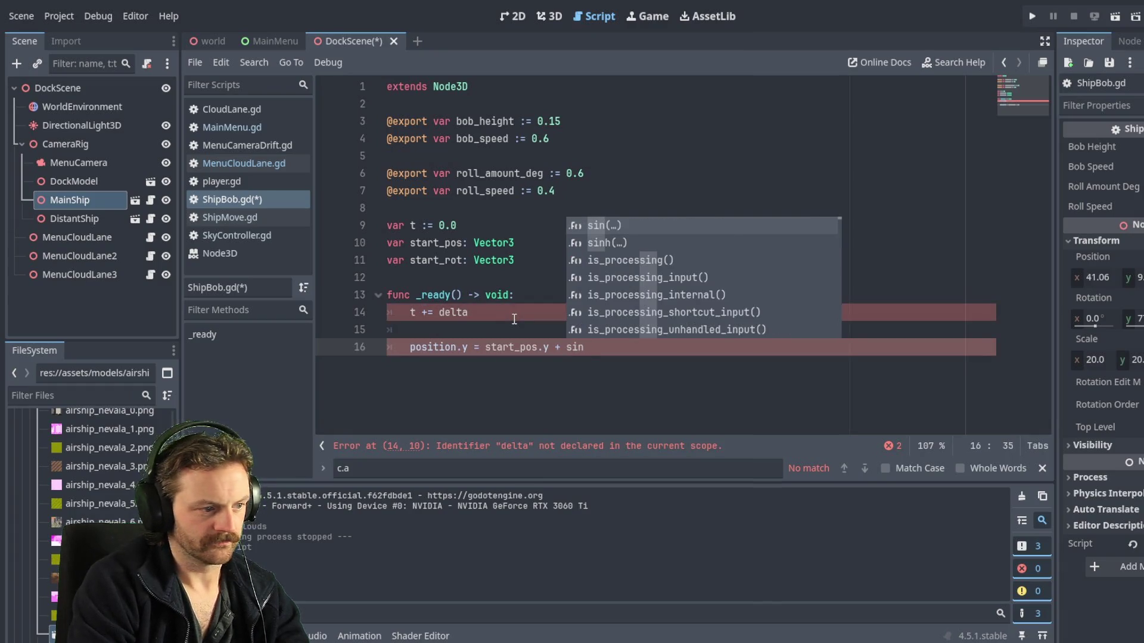
type("(t")
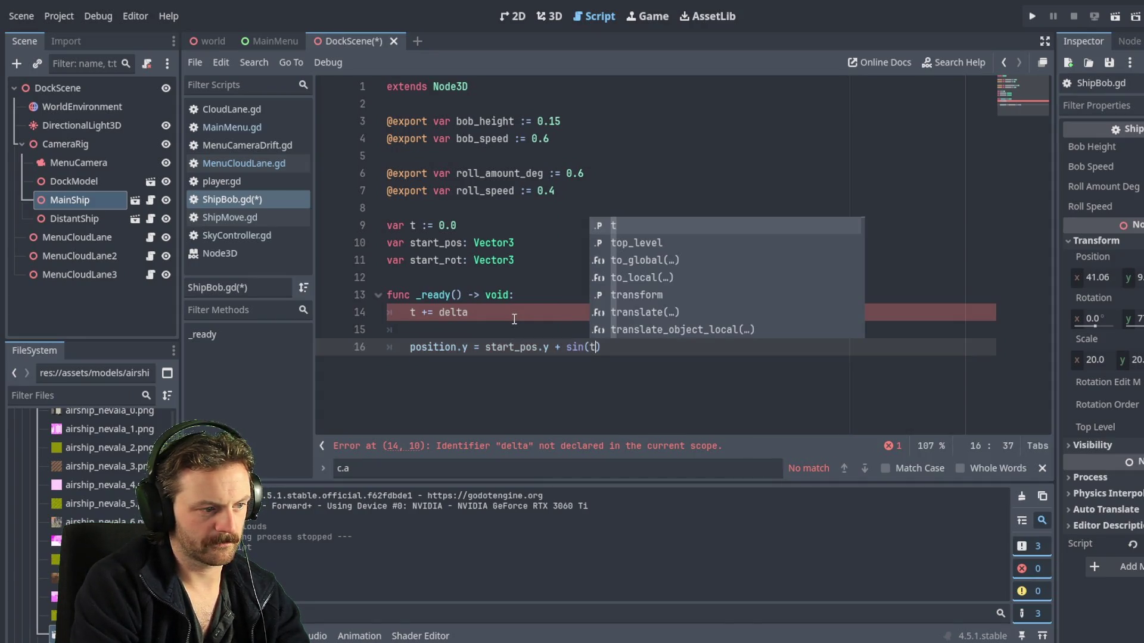
type(" *")
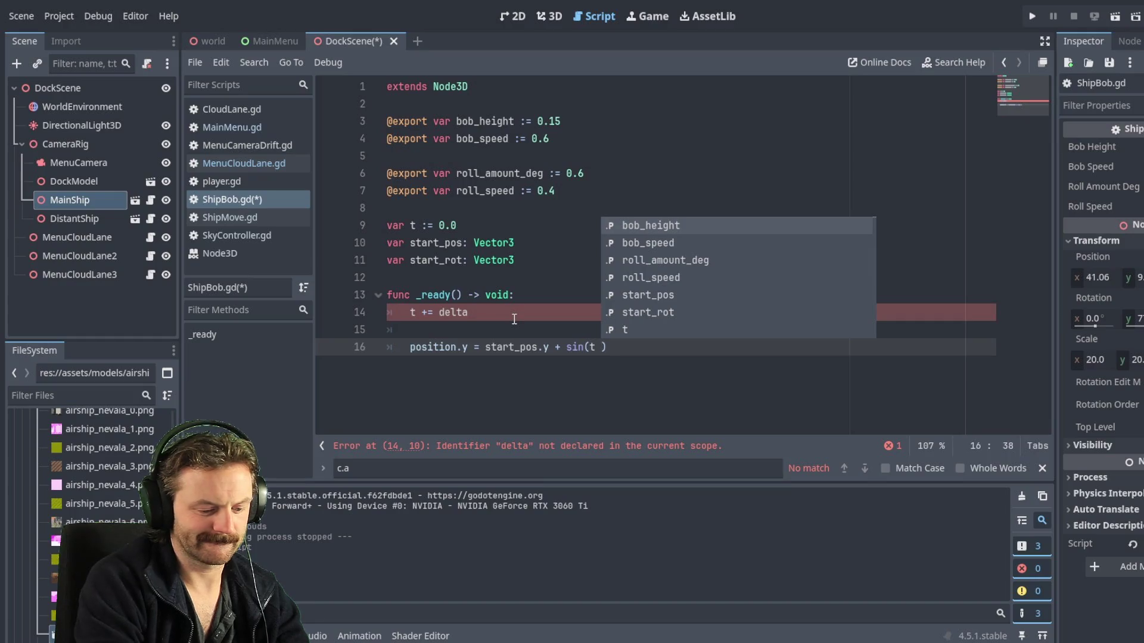
type("bob_spee")
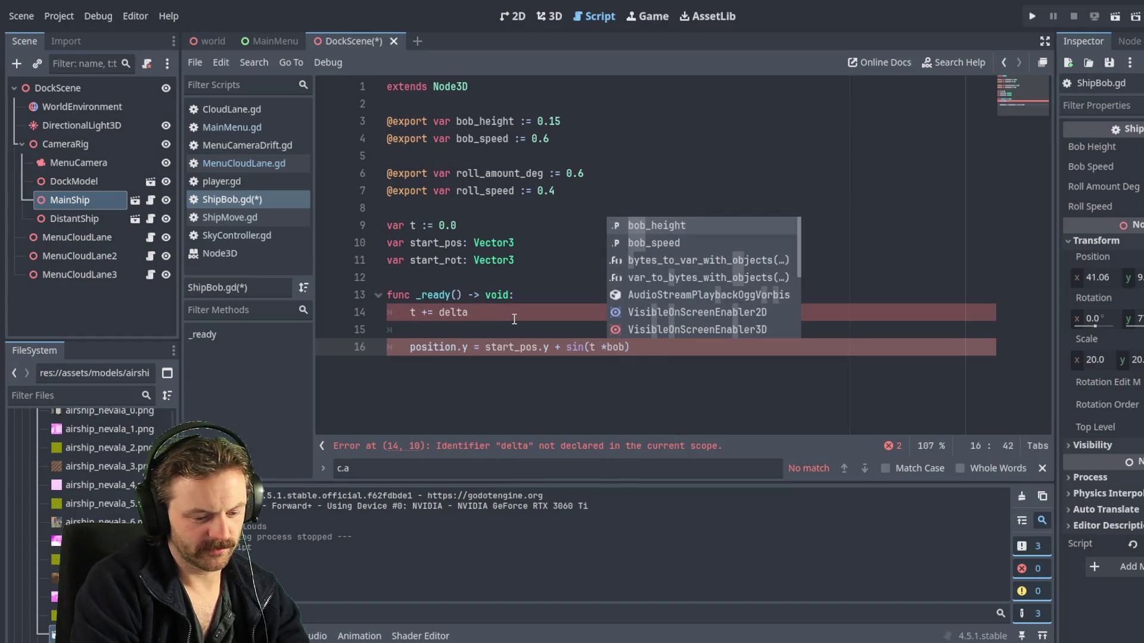
type("d")
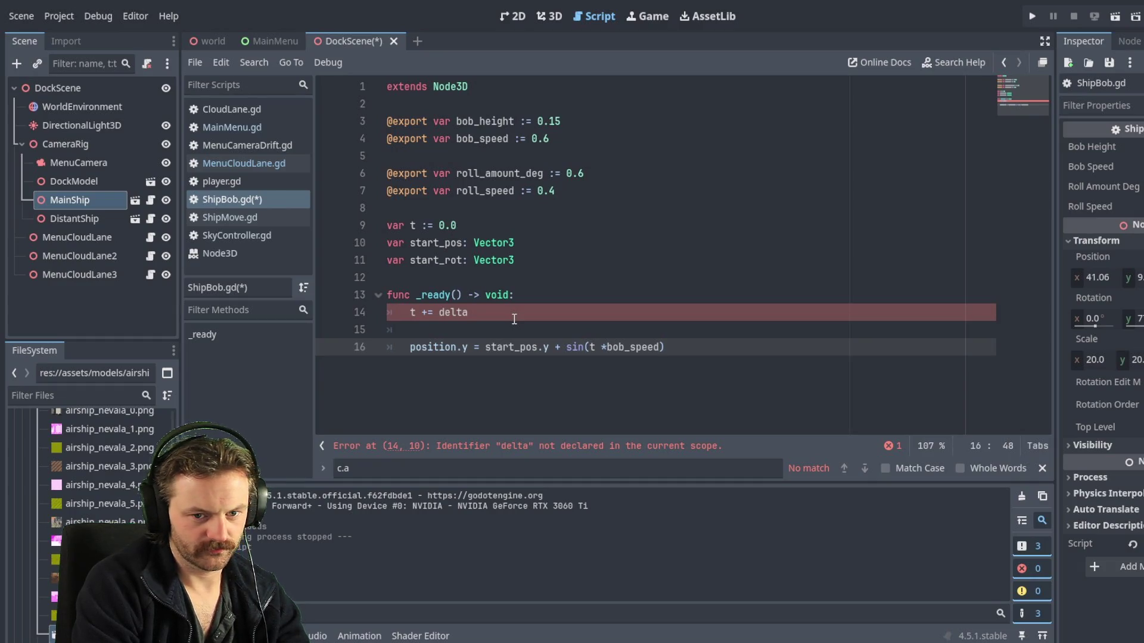
type(") ")
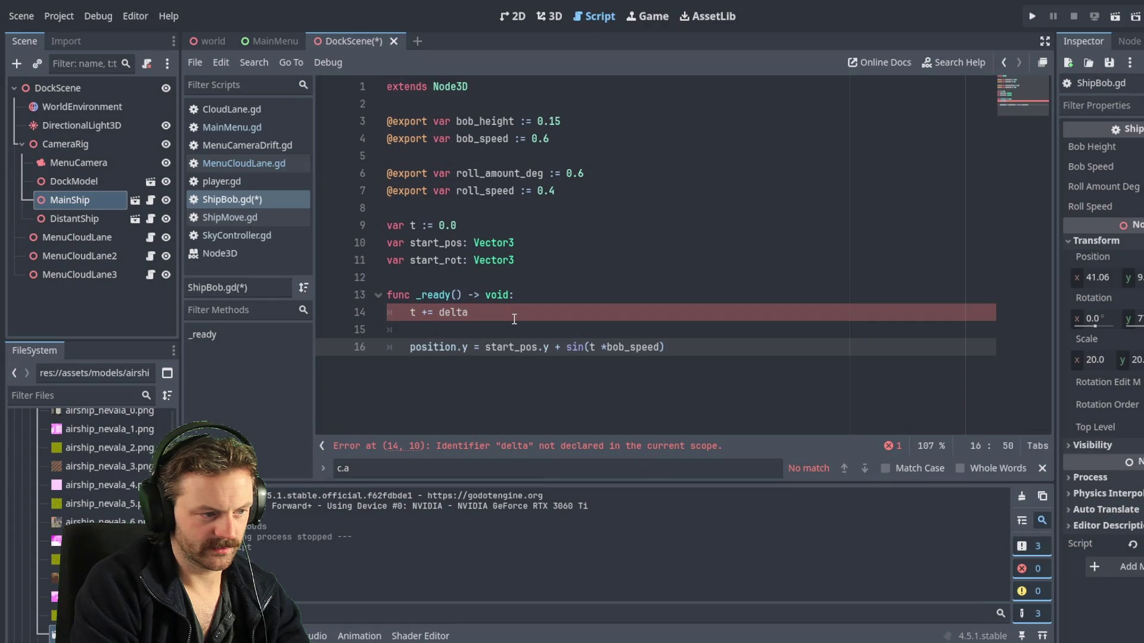
type("* ")
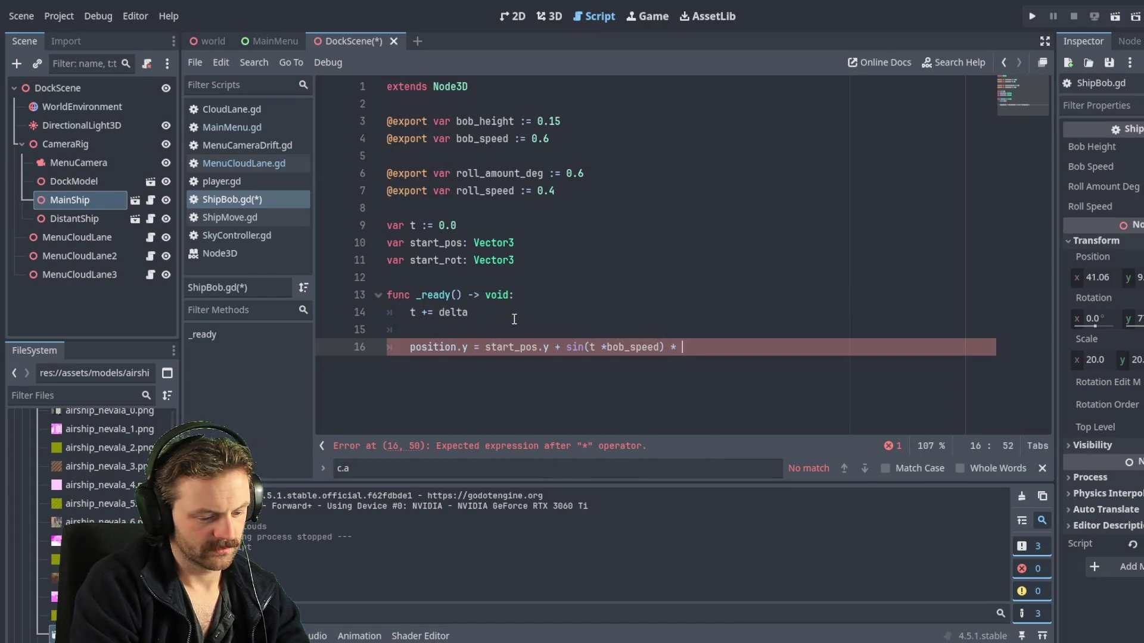
type("bob_height")
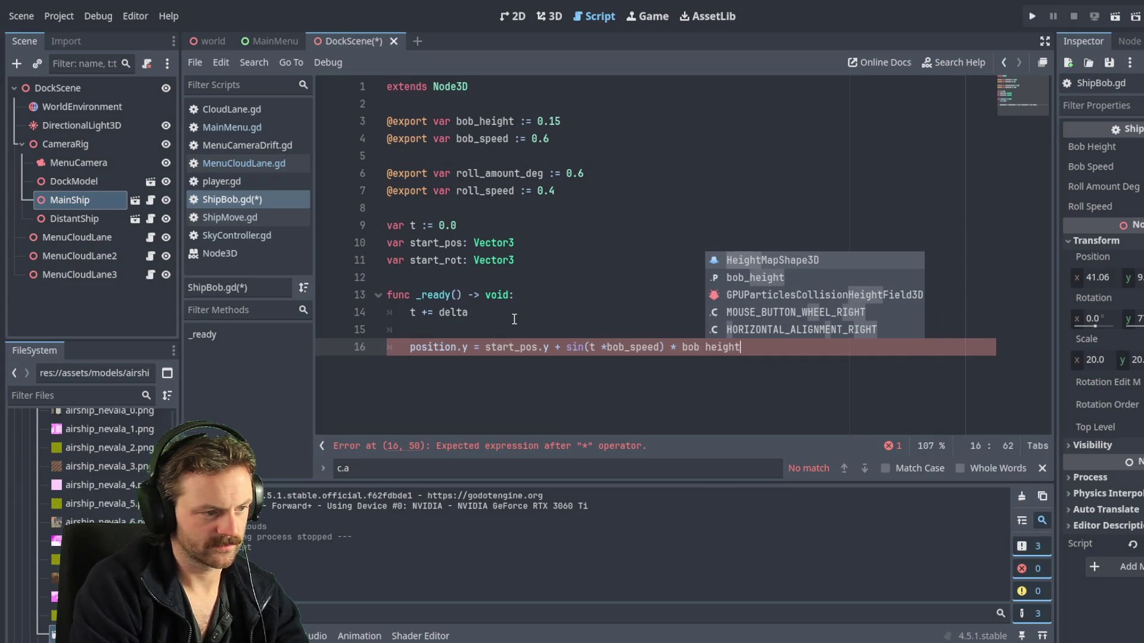
key("BackSpace")
key("BackSpace")
key("BackSpace")
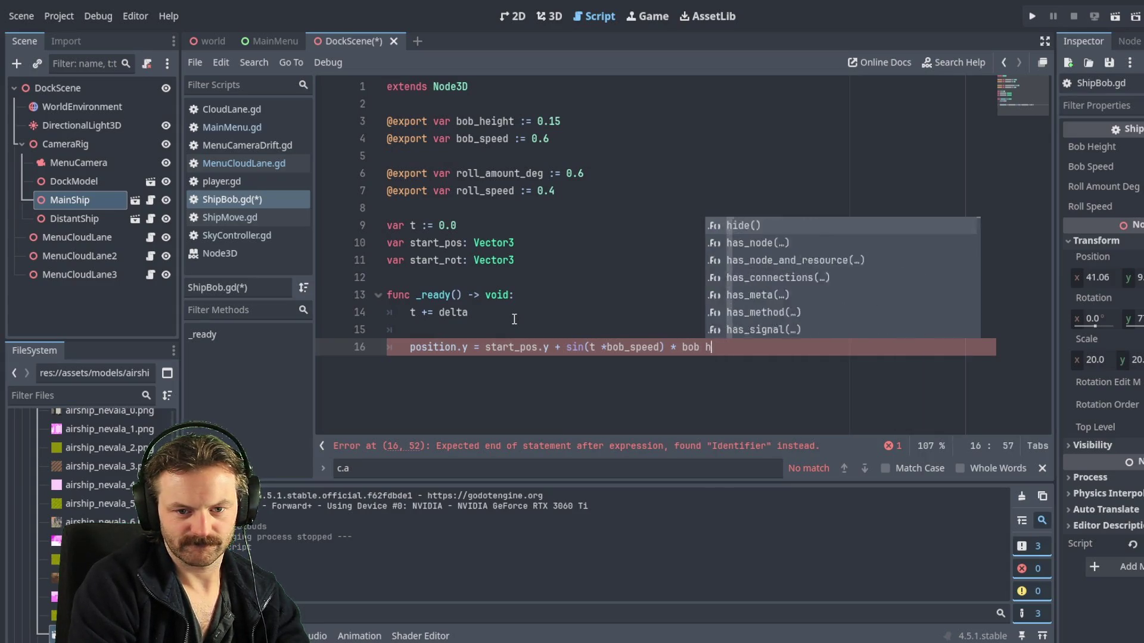
type("_height")
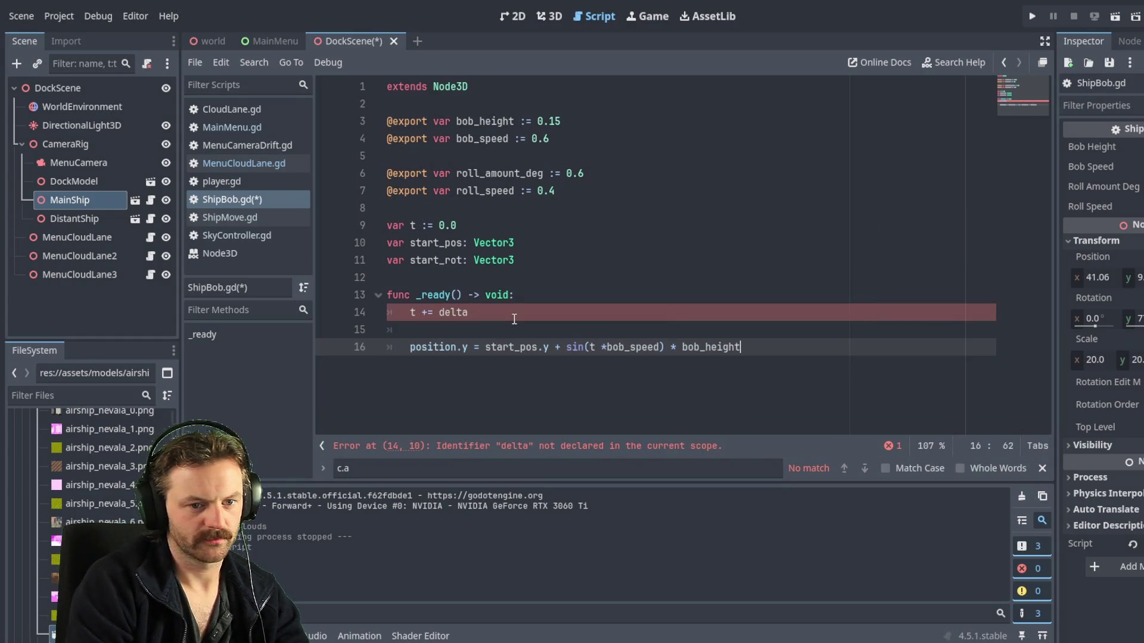
key("Return")
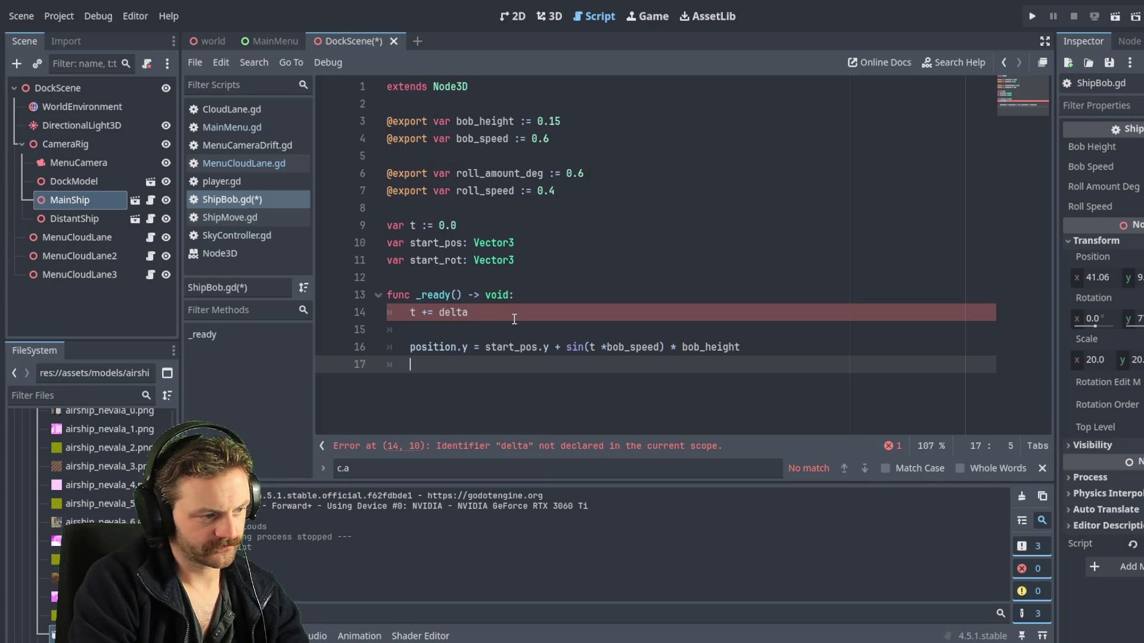
- Write 'rotation.z = start_rot.z + deg_to_rad(roll_amount_deg) * sin(t * roll_speed + 1.3' on line 18
key("Return")
type("rota")
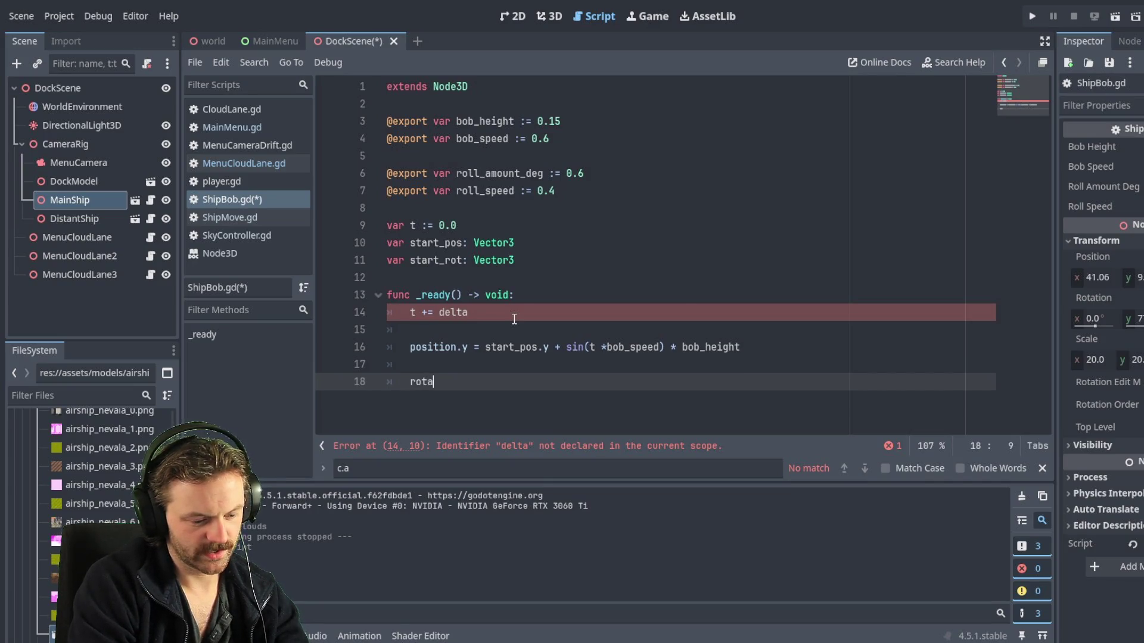
type("tion")
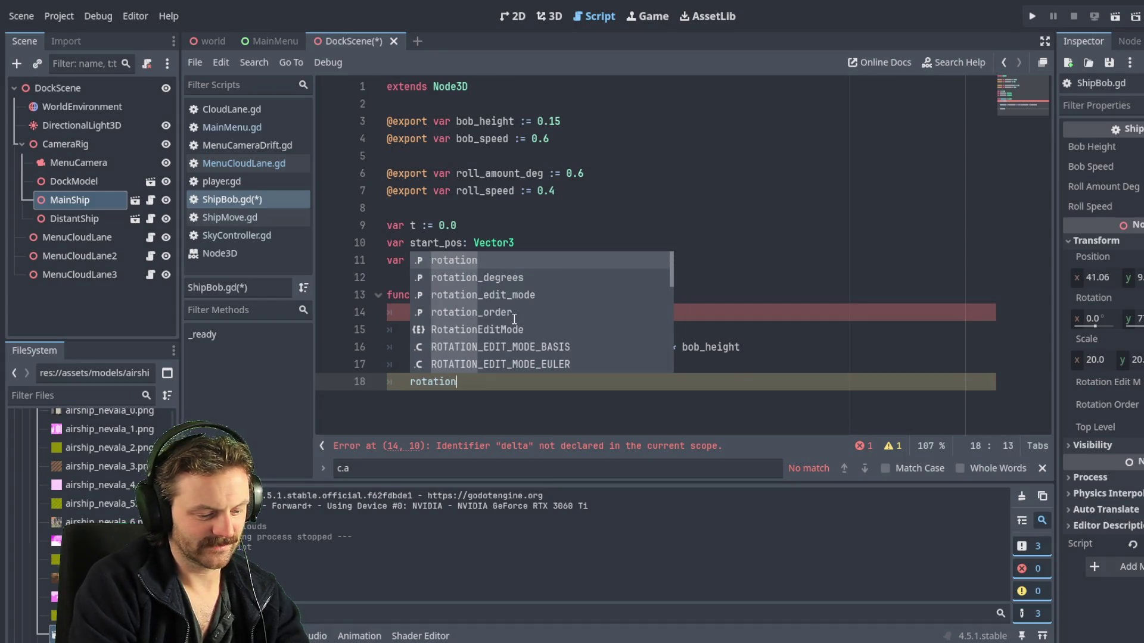
type(".z")
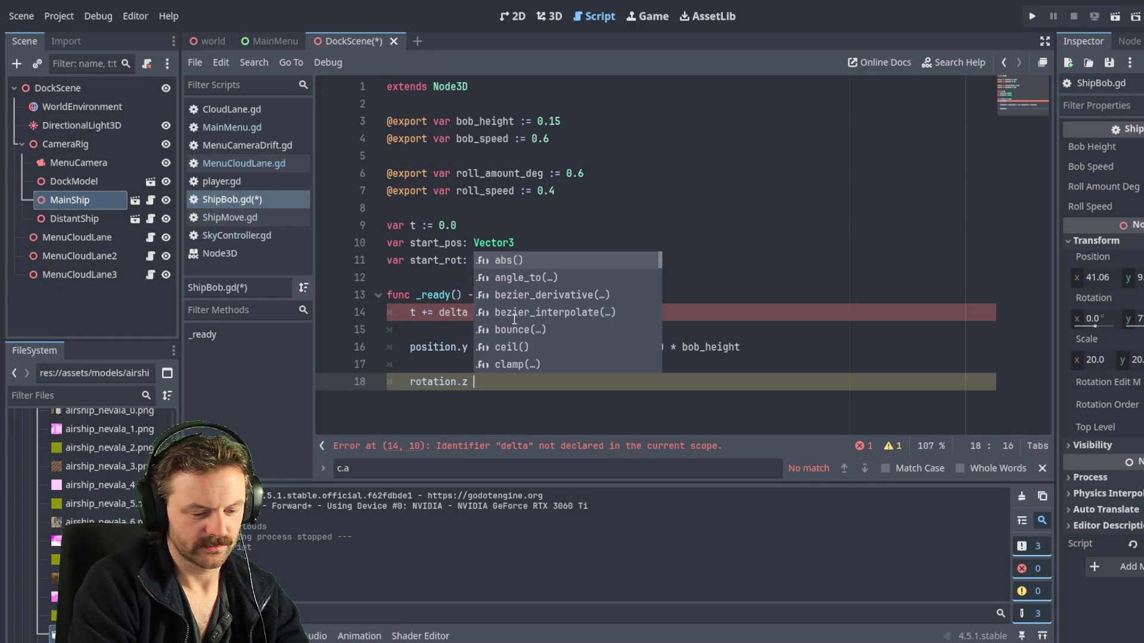
type(" =")
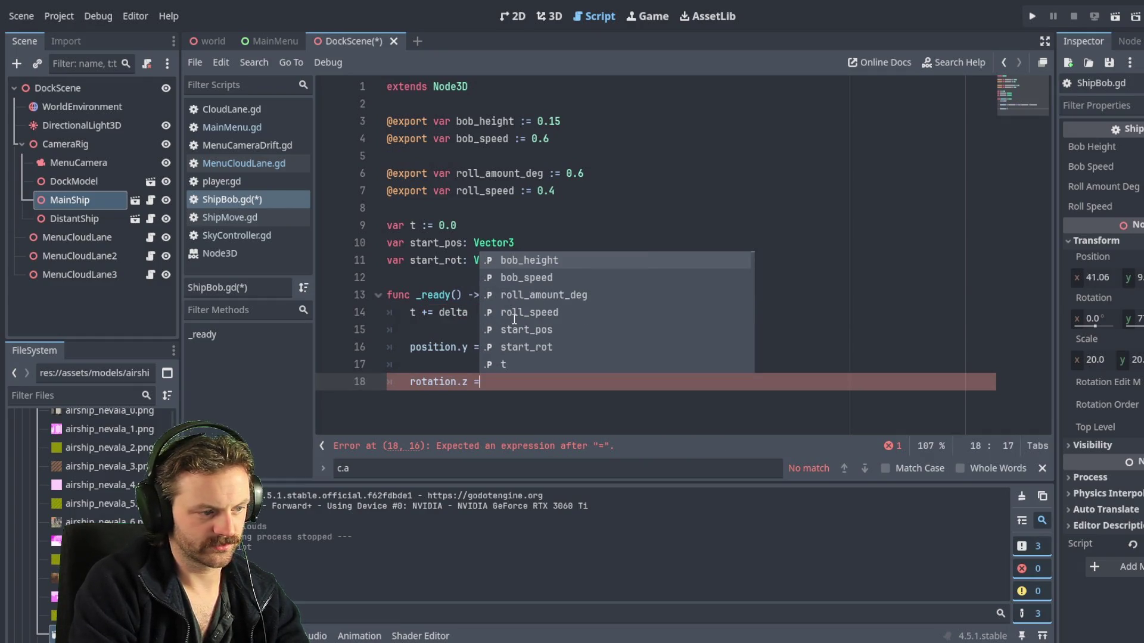
type(" start")
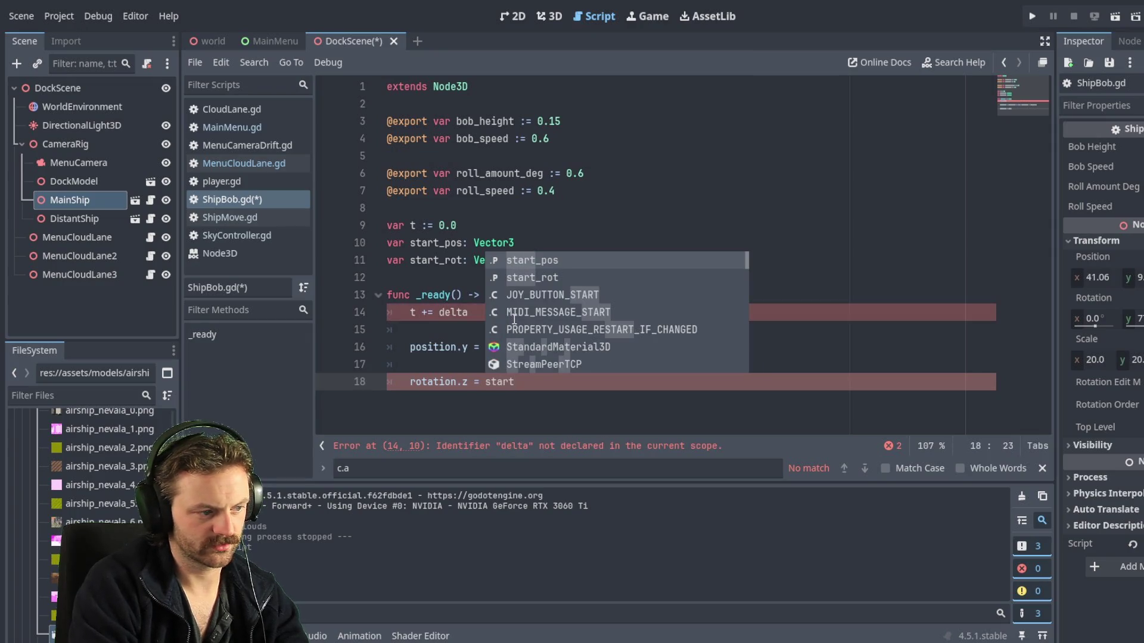
type("_rot")
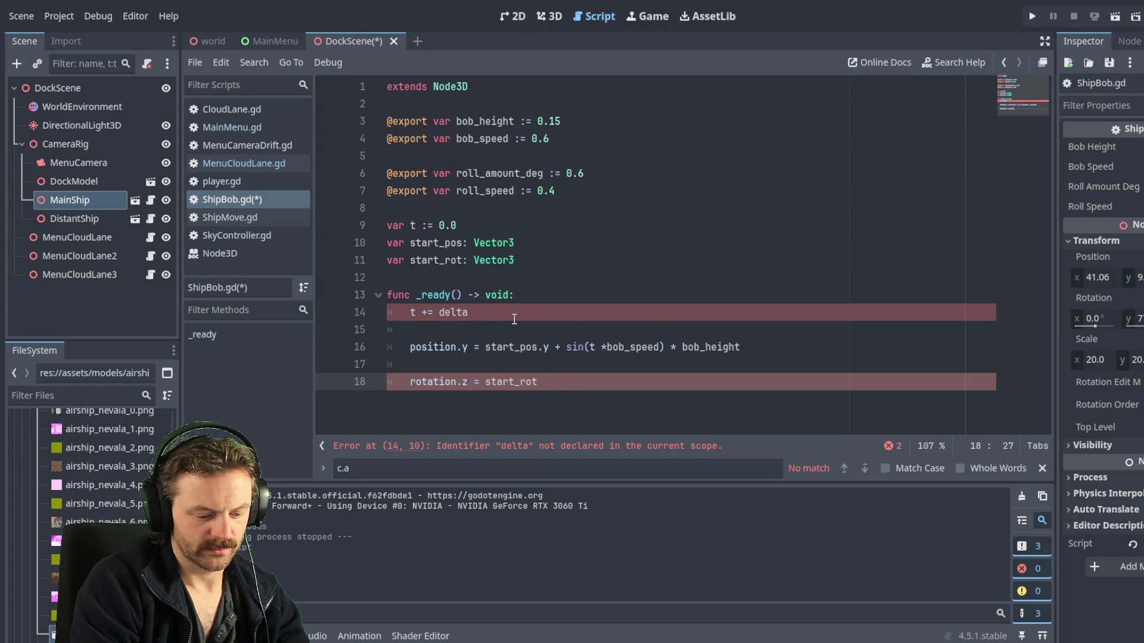
type(".z")
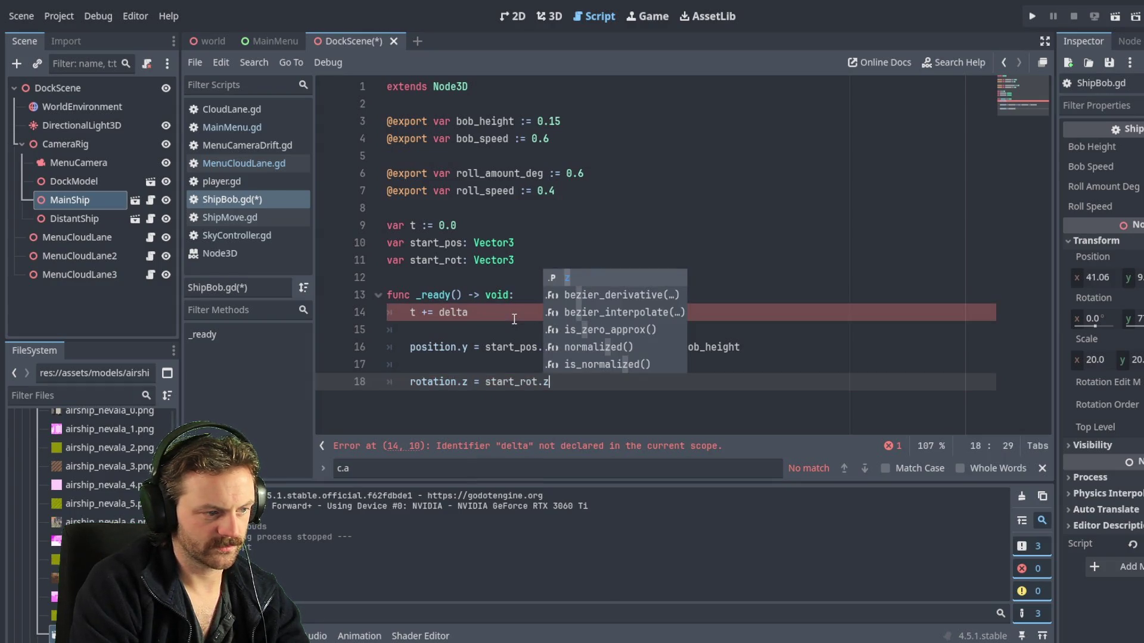
type(" +")
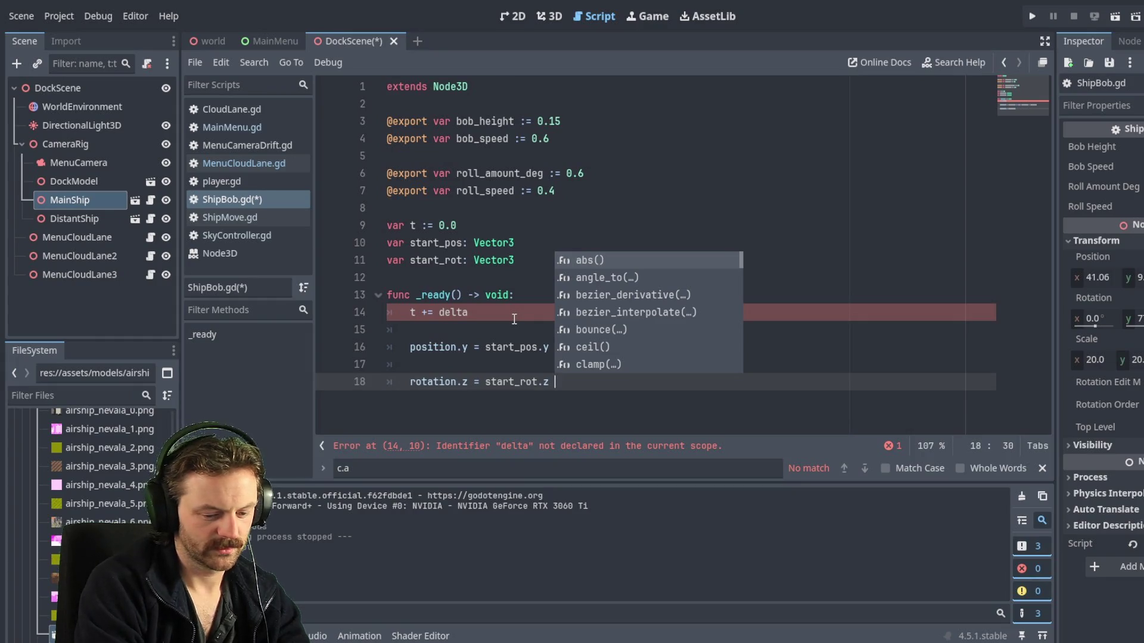
type(" deg")
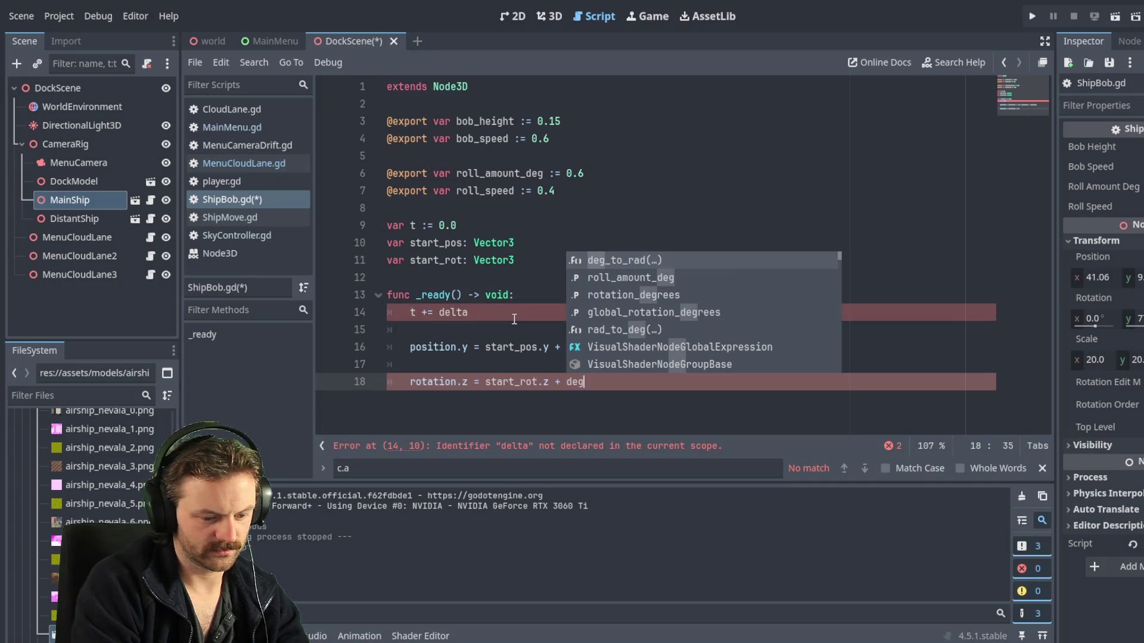
type("_to_")
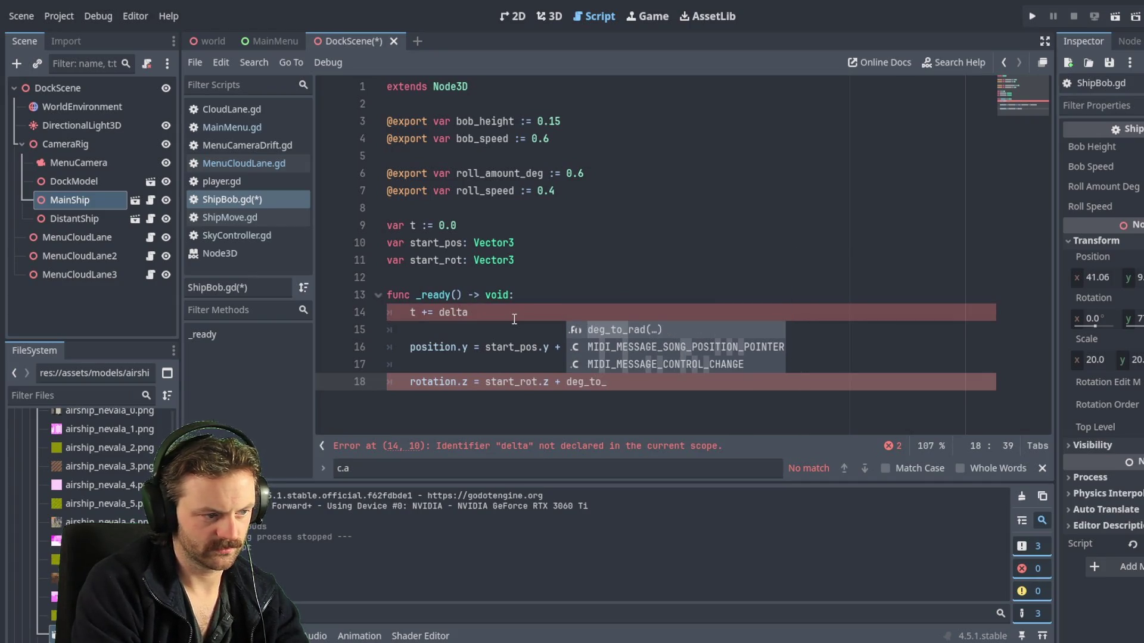
type("rad")
key("Return")
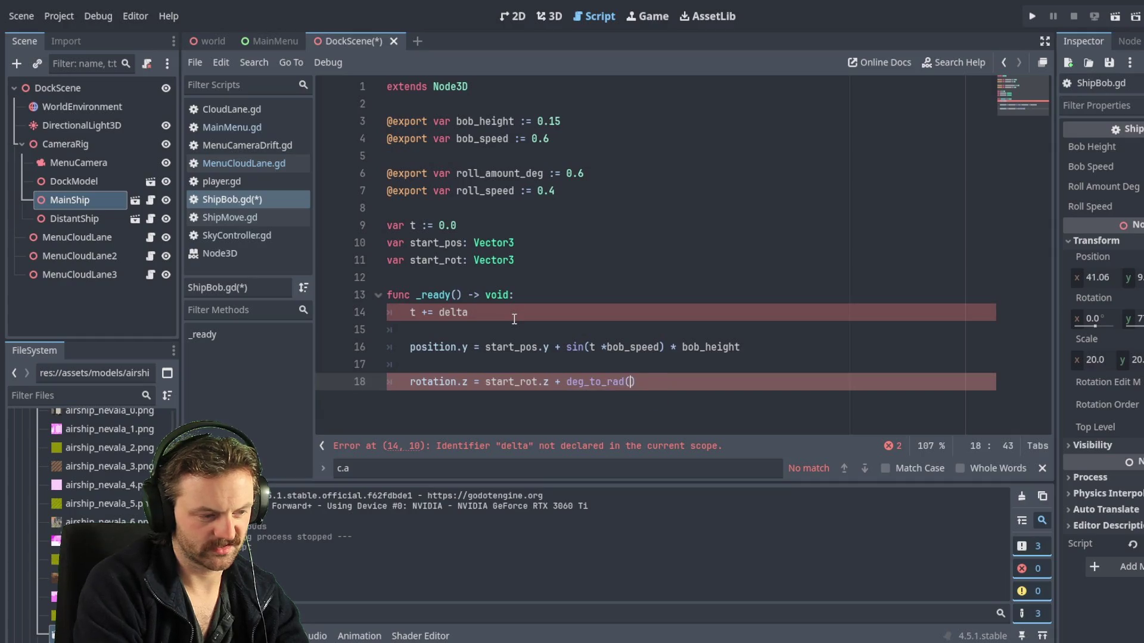
type("roll_amount")
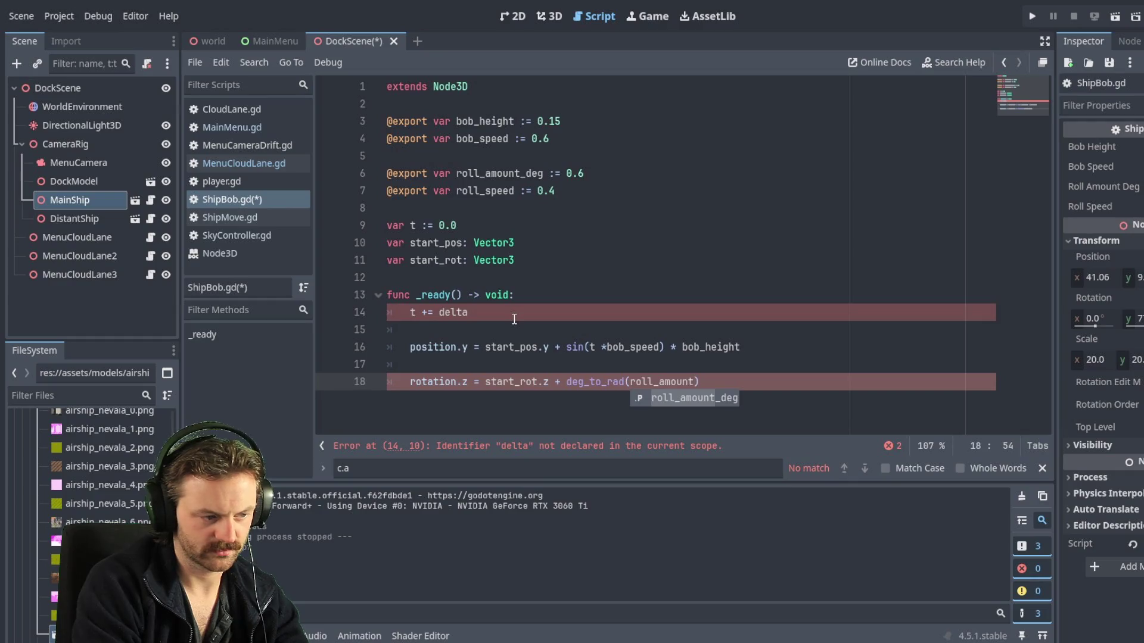
type("_de")
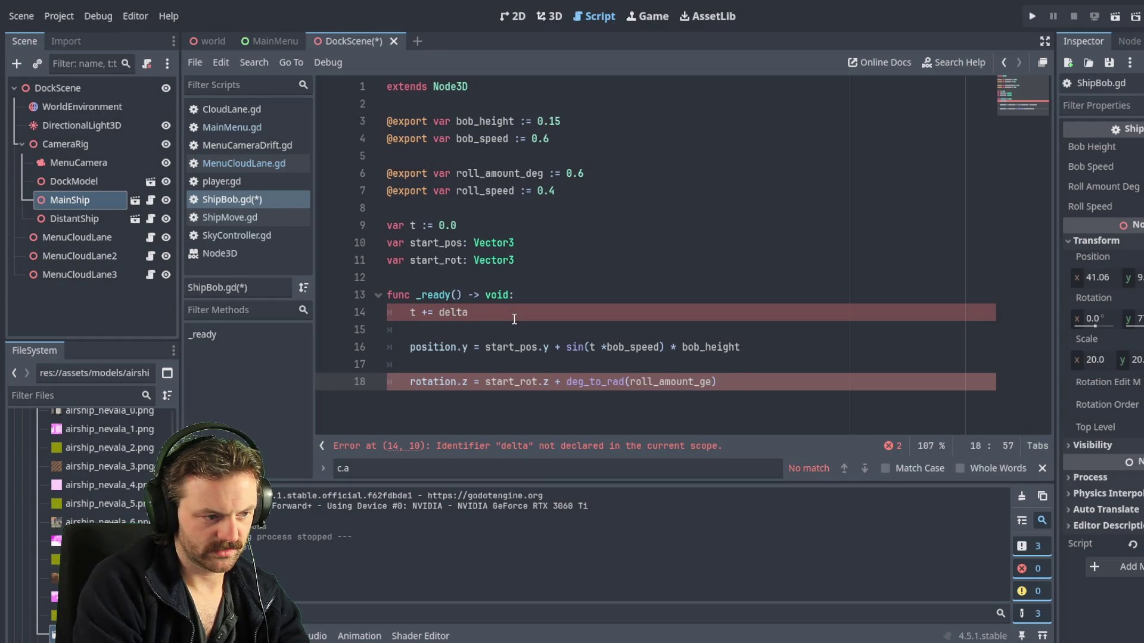
type("g)")
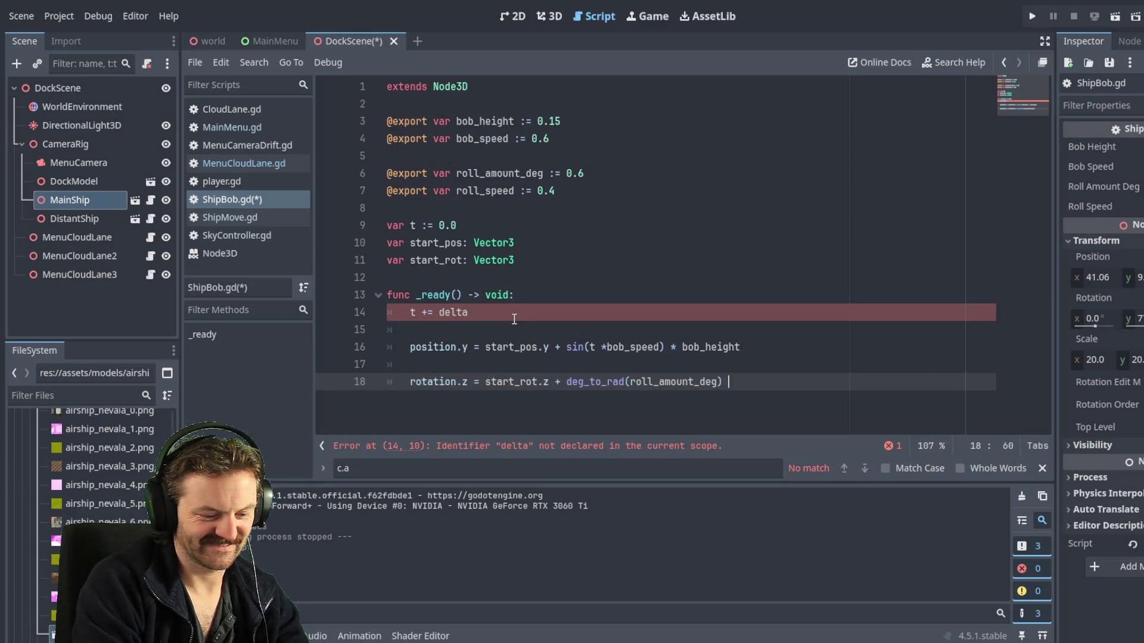
type(" *s")
key("BackSpace")
type("sin")
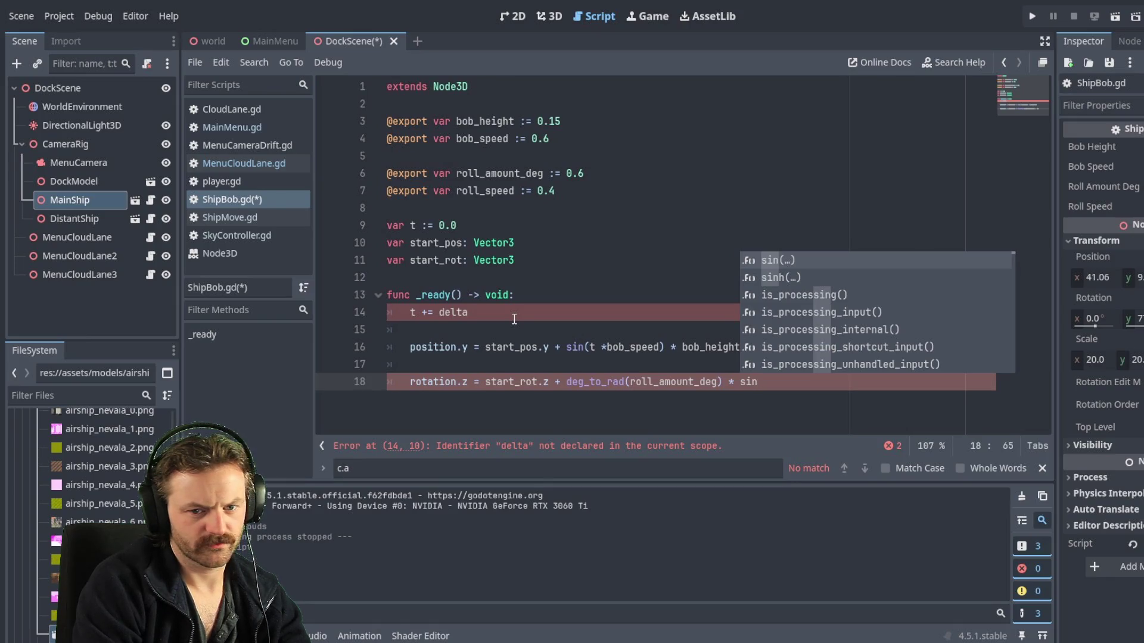
key("Return")
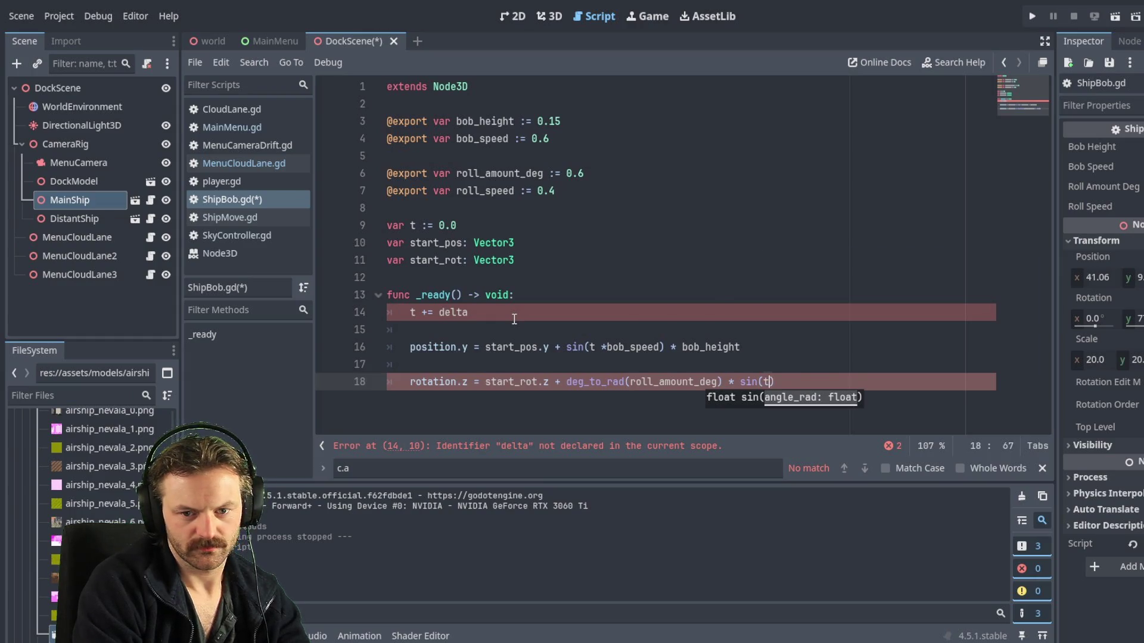
type("t *")
type(" rol")
type("l_spe")
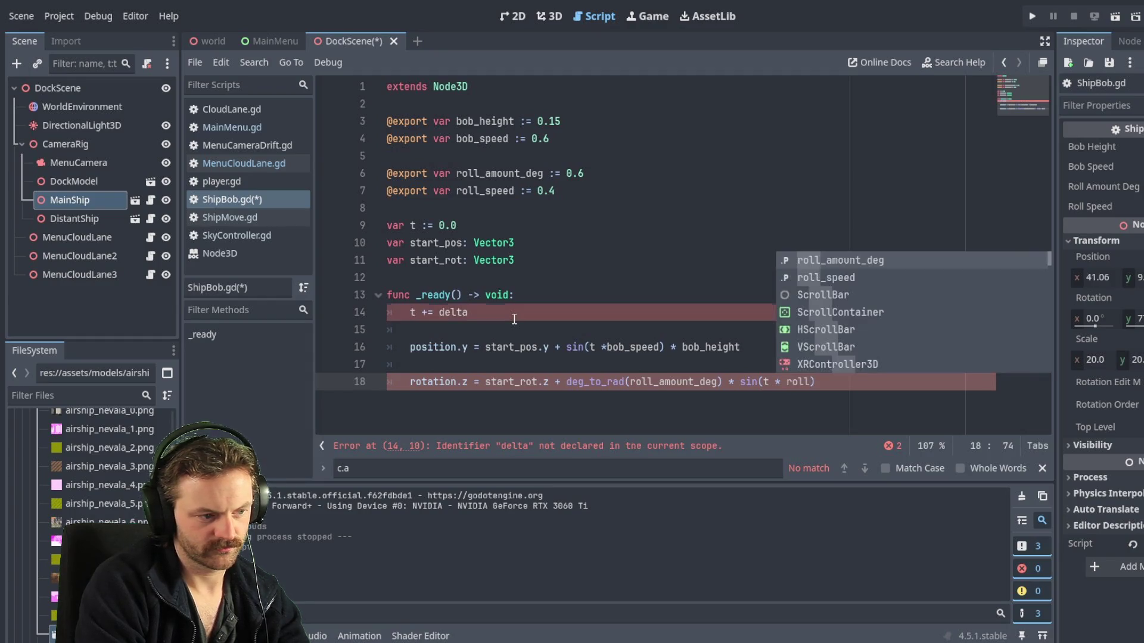
type("ed")
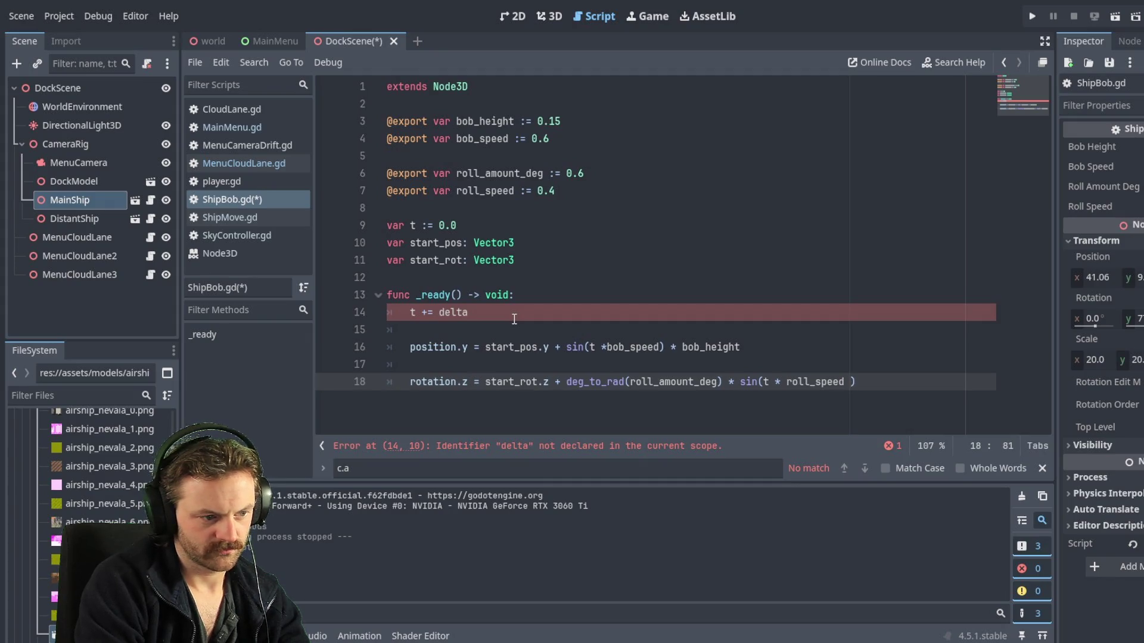
type(" + 1")
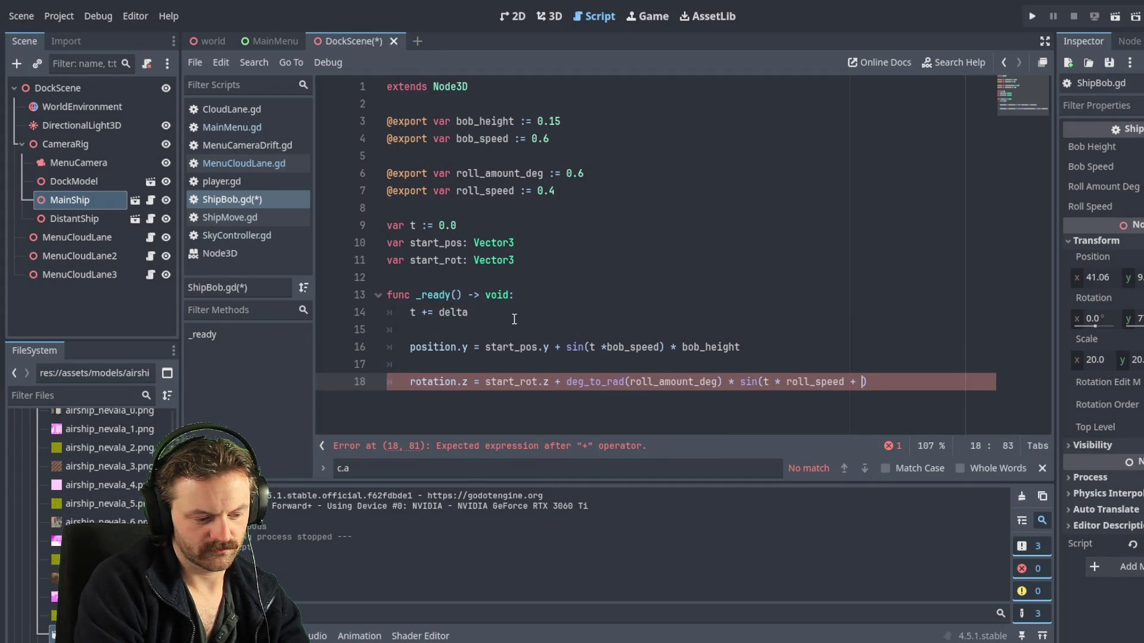
type(".3")
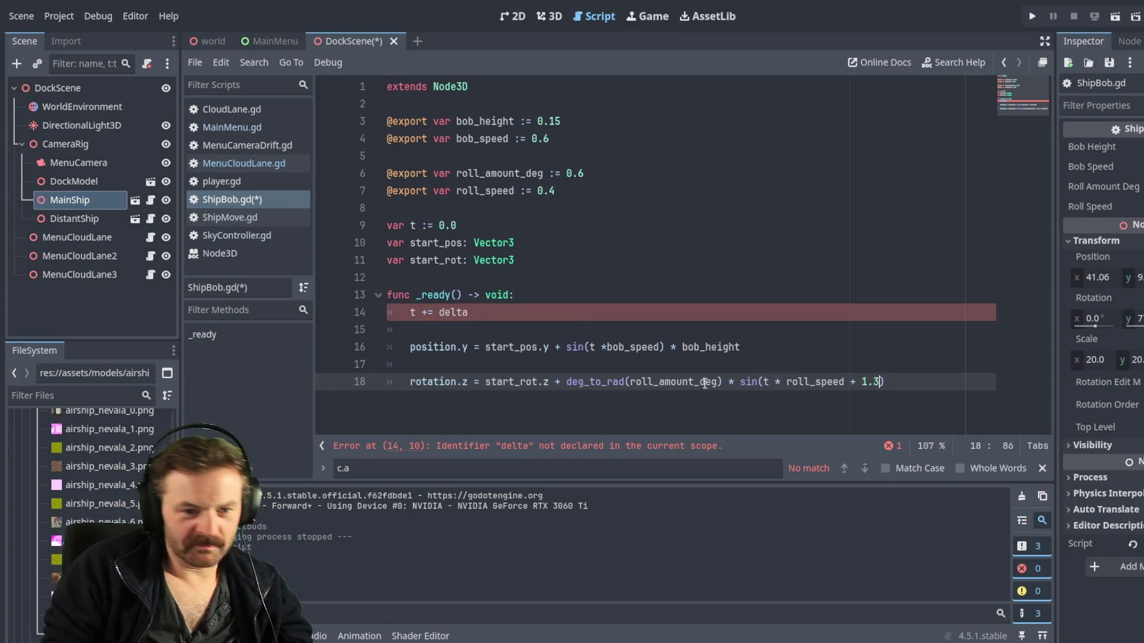
- Go to the undeclared delta error on line 14 and select its message
left_click(408, 453)
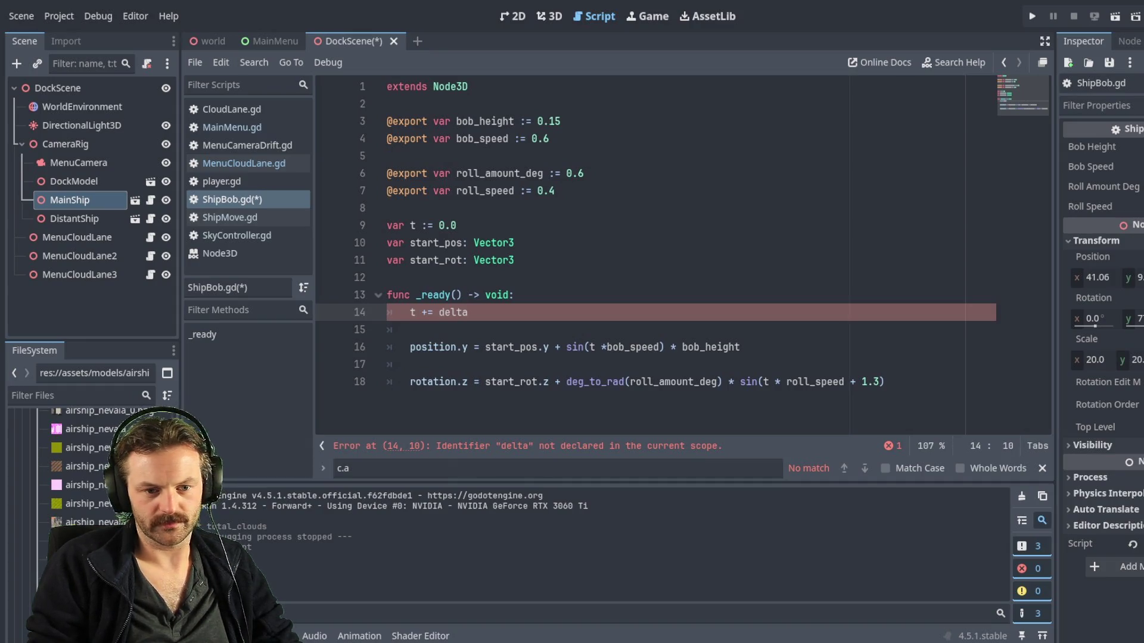
left_click_drag(722, 445, 332, 447)
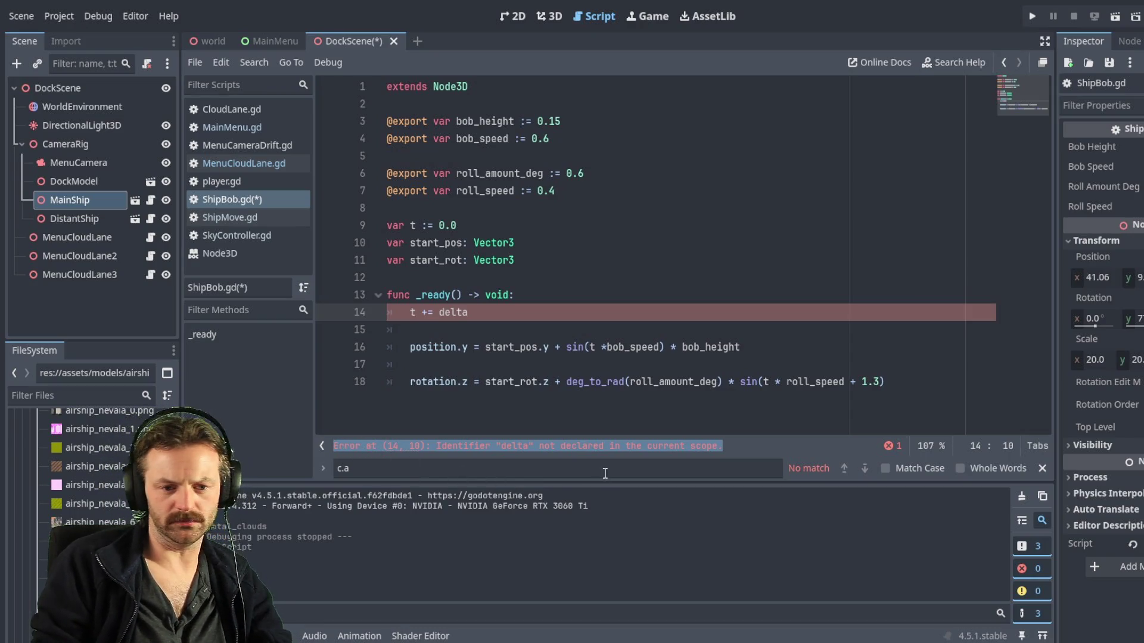
key("Tab")
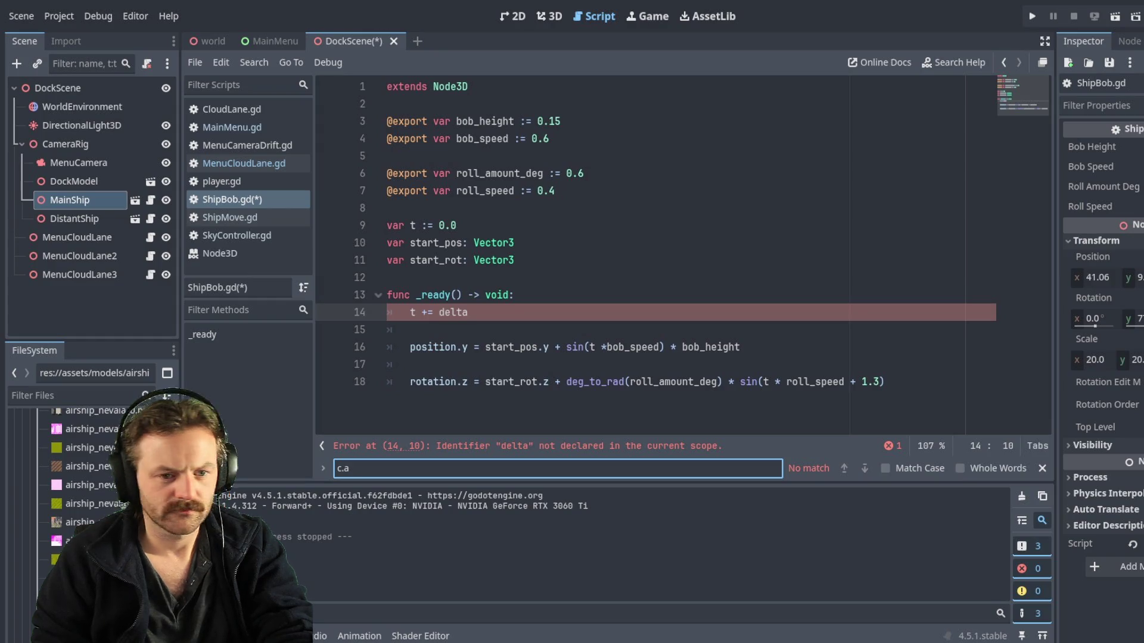
- Add a 'delta: float' parameter to _ready() on line 13 and check the resulting error
left_click(460, 295)
type("d")
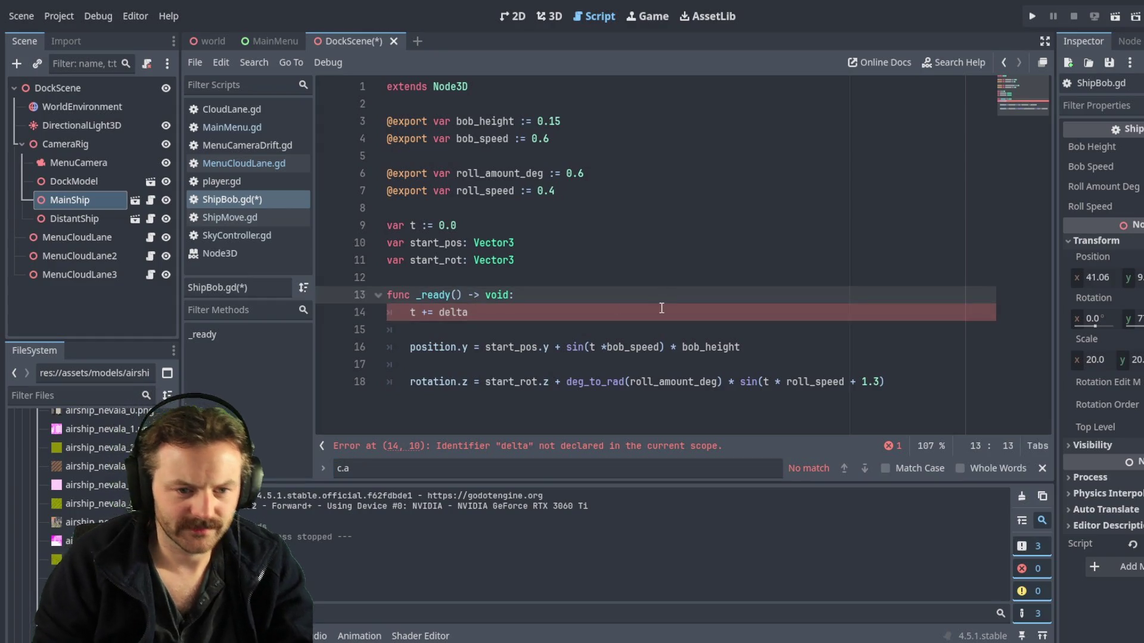
type("elta")
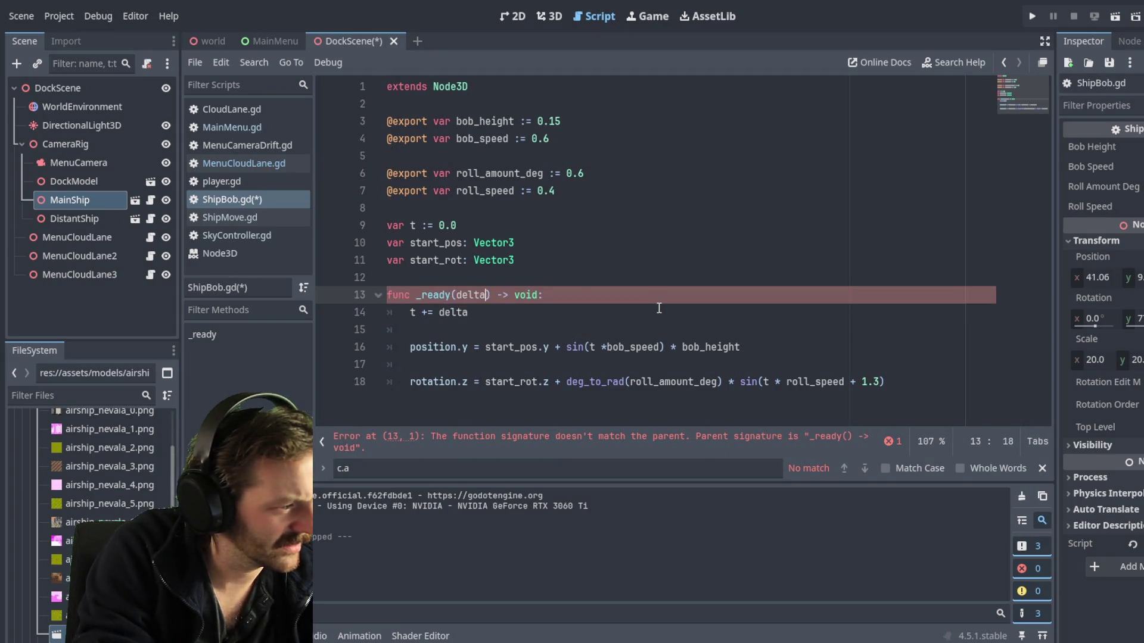
type(": float")
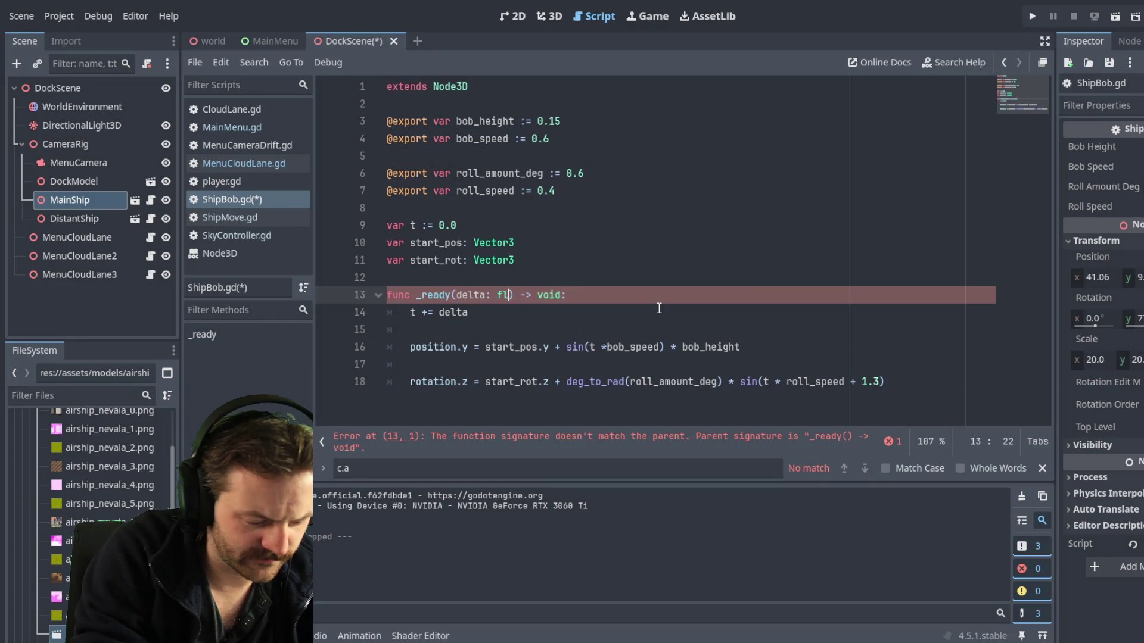
left_click(659, 308)
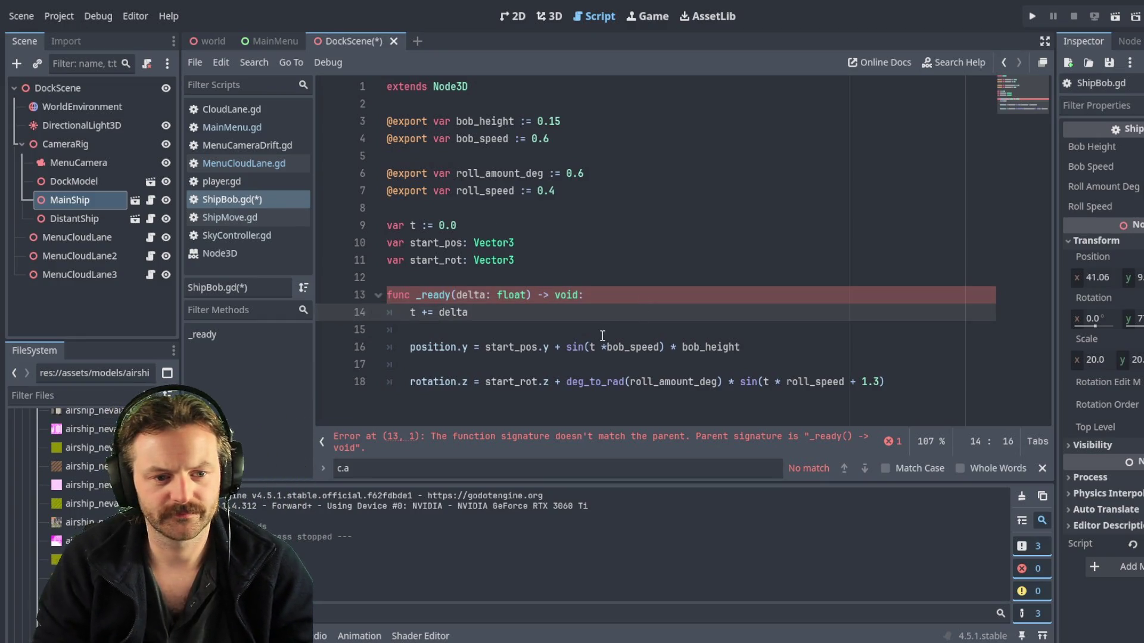
key("Down")
left_click(417, 444)
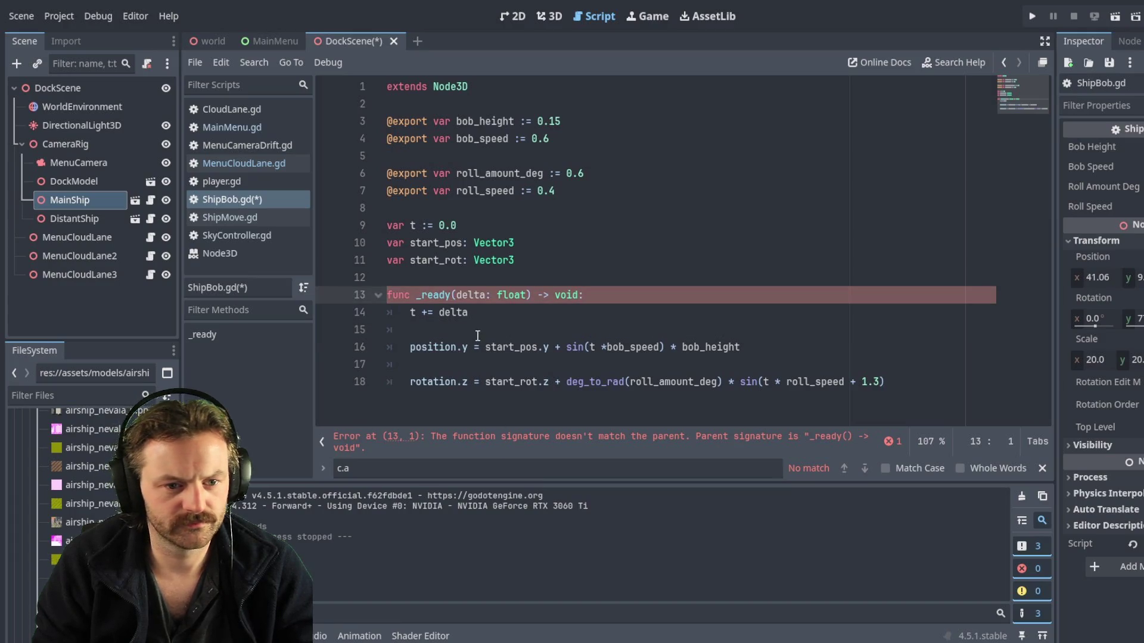
left_click(497, 296)
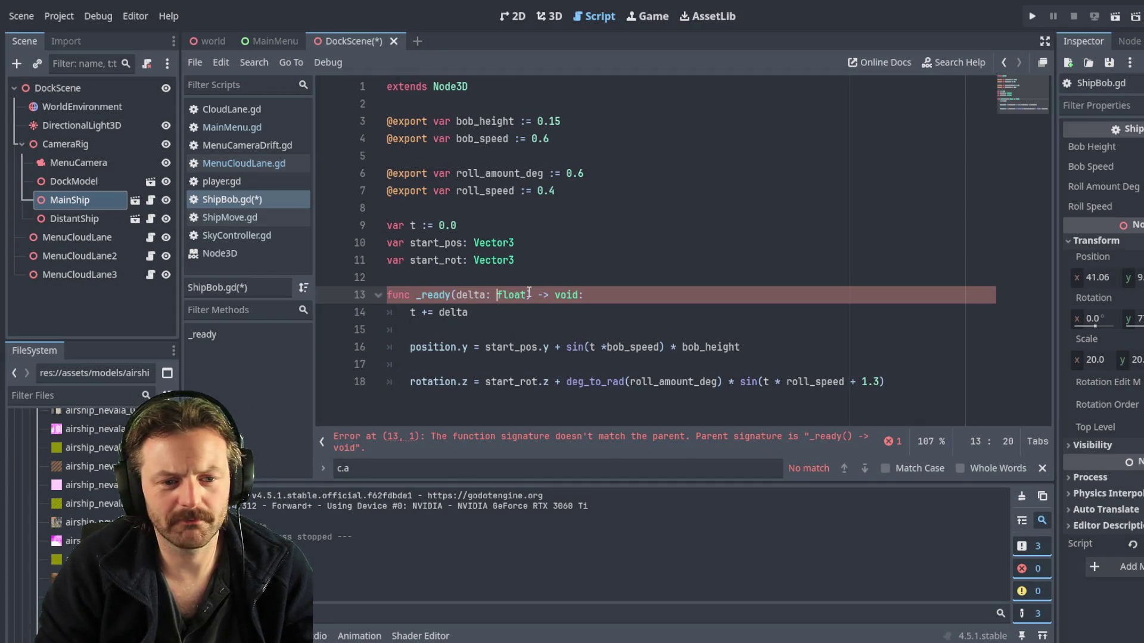
- Remove the delta parameter from _ready() and add 'start_pos = position' as its first line
left_click_drag(527, 295, 463, 294)
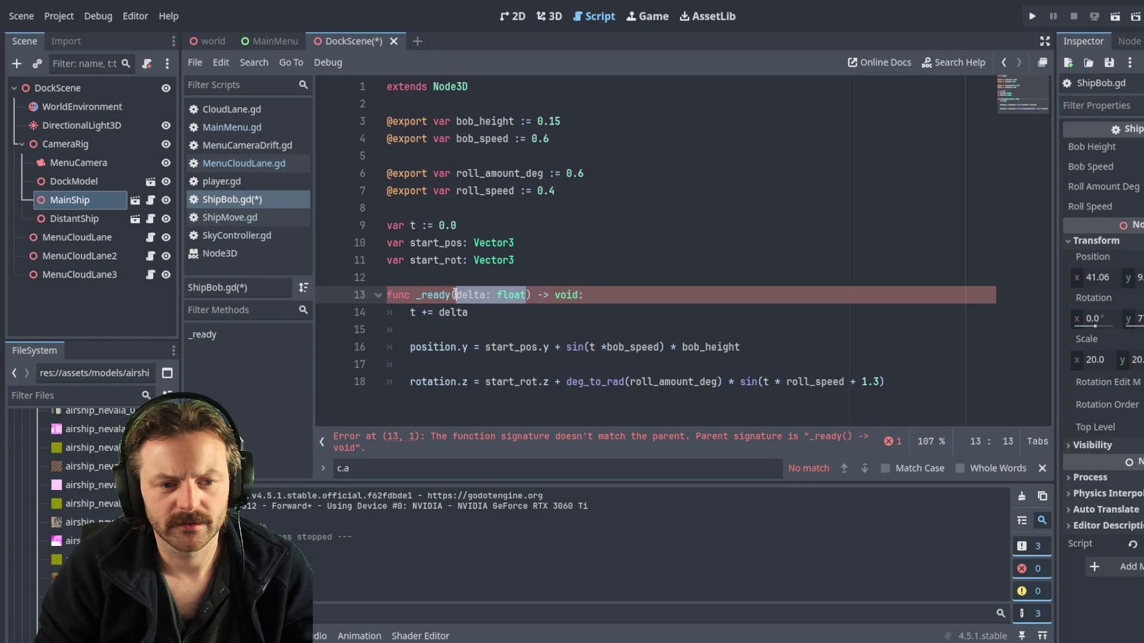
key("BackSpace")
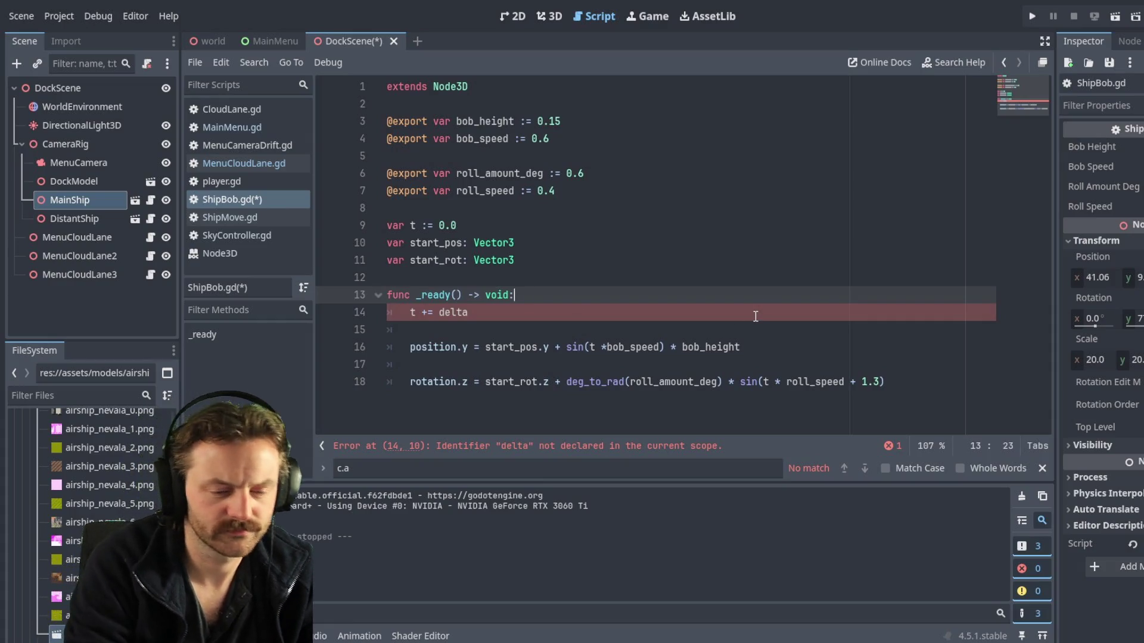
key("Return")
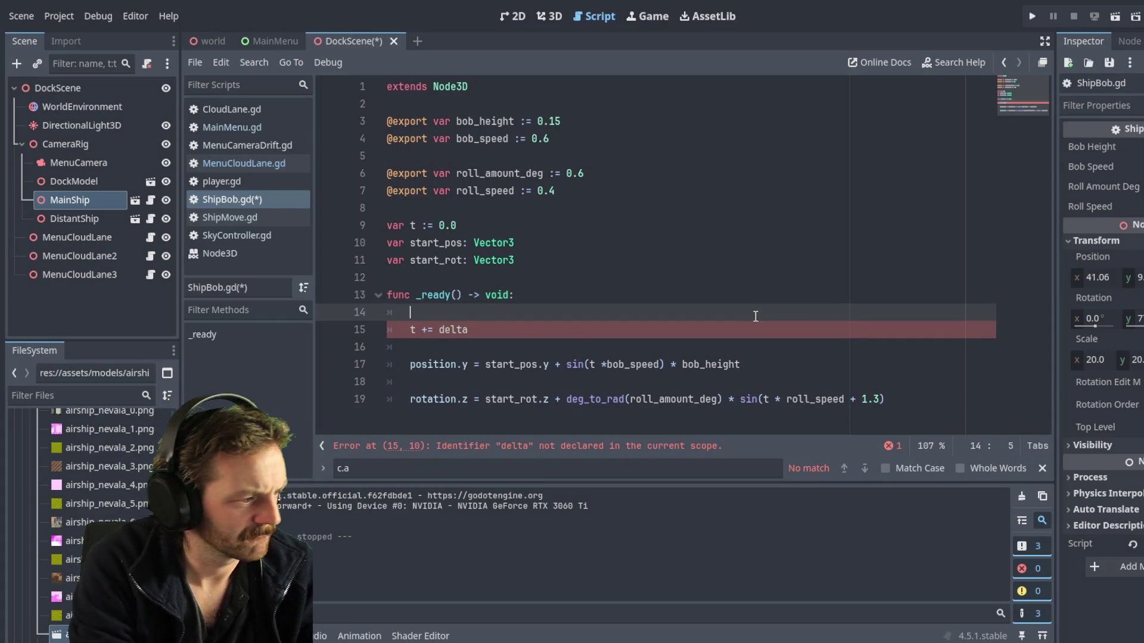
type("start")
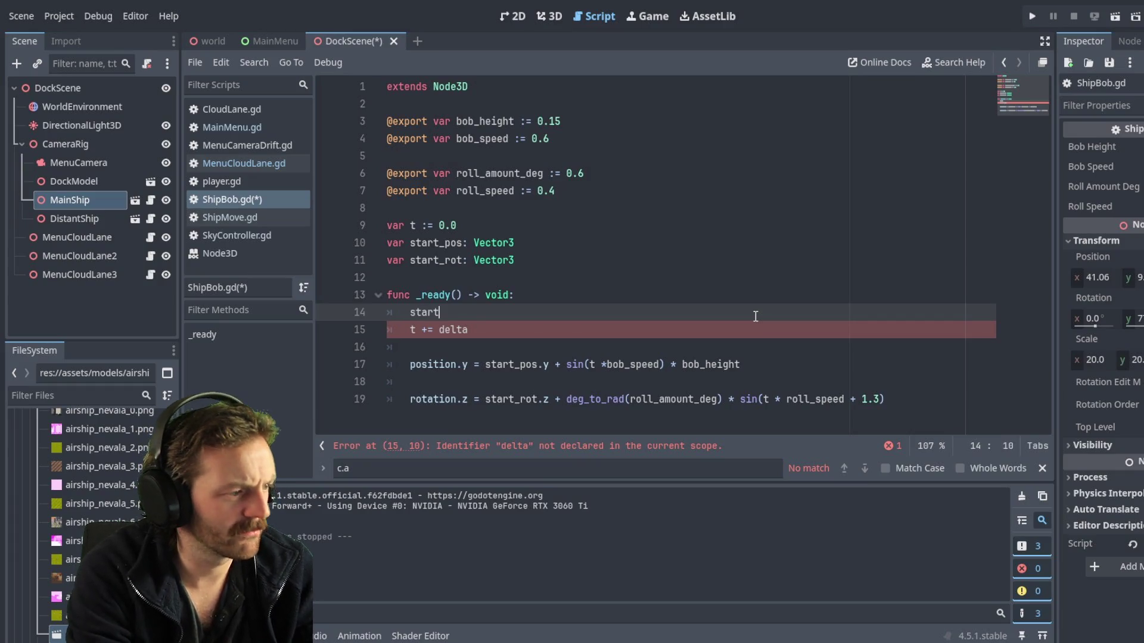
type("_po")
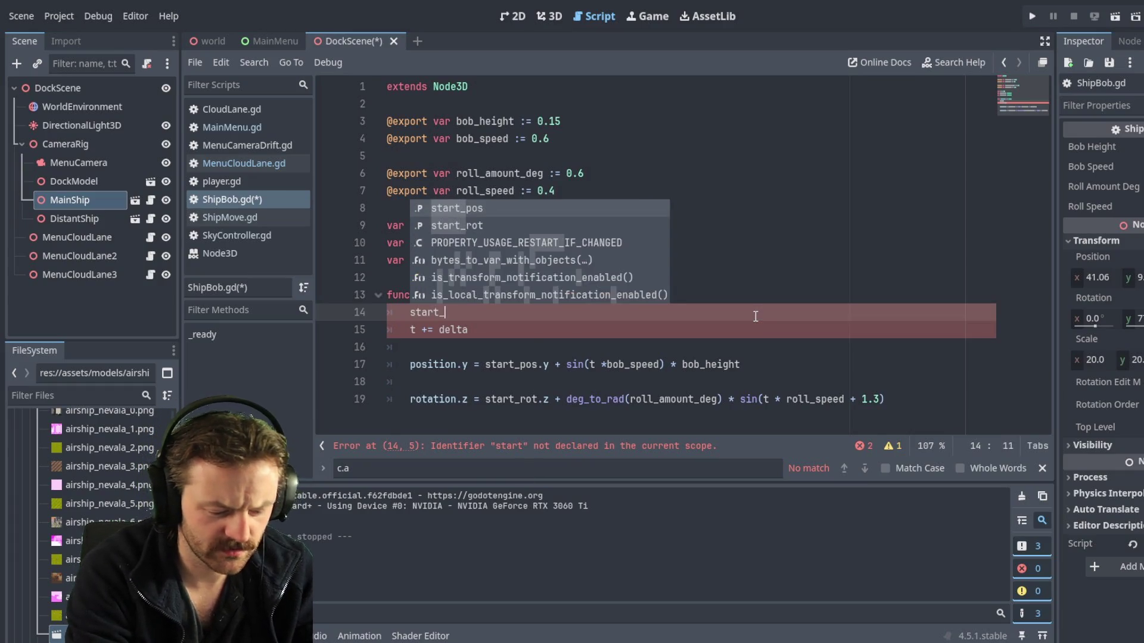
type("s")
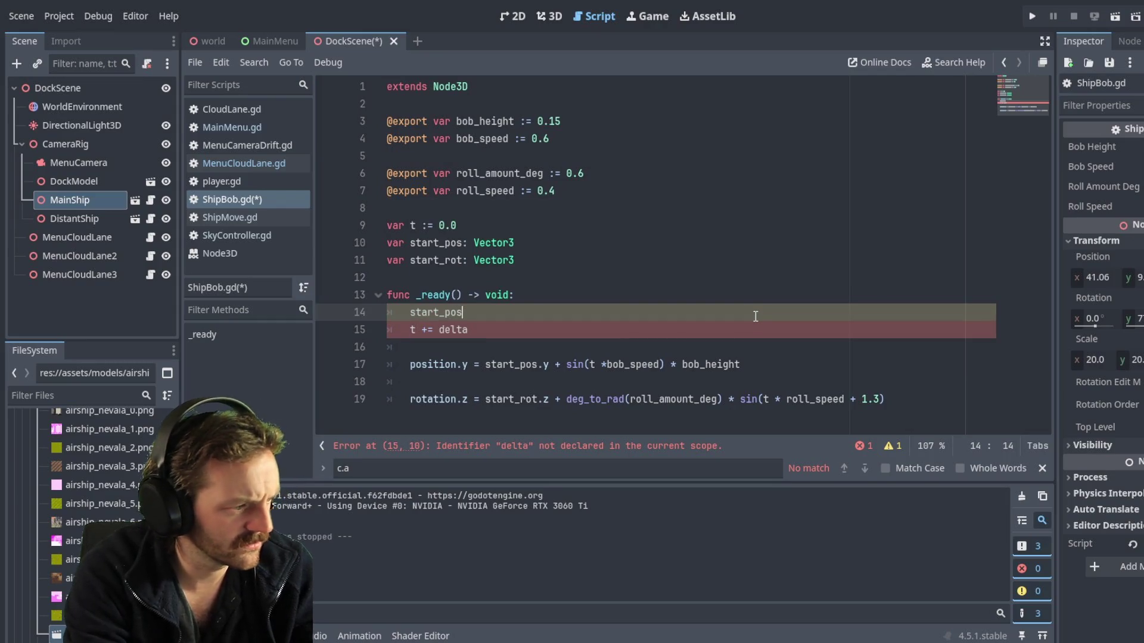
type(" = ")
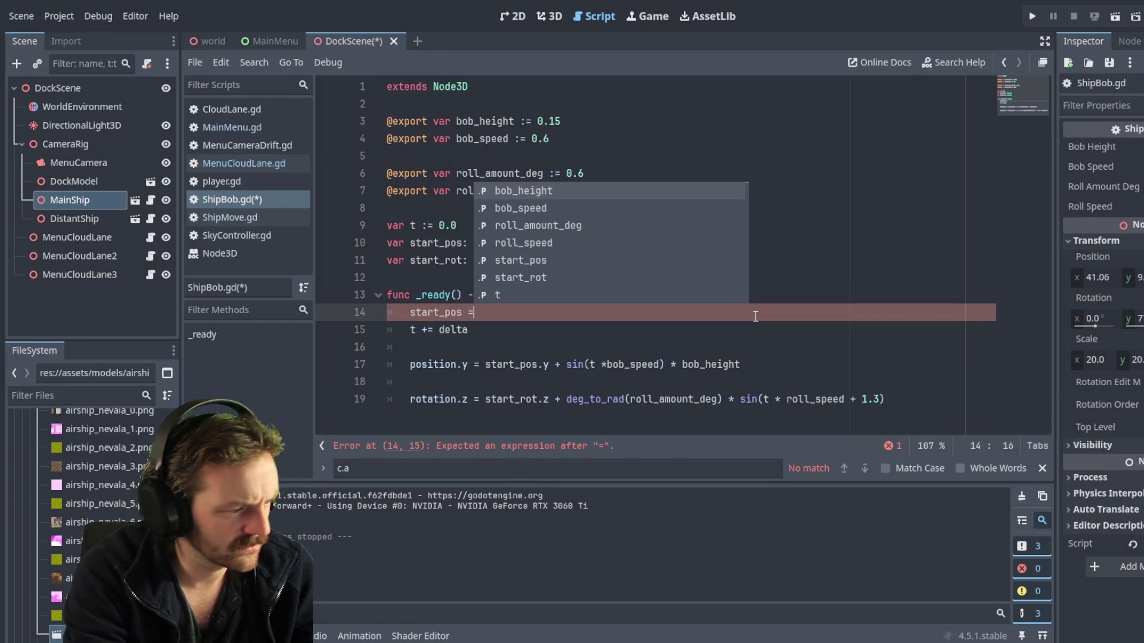
type("position")
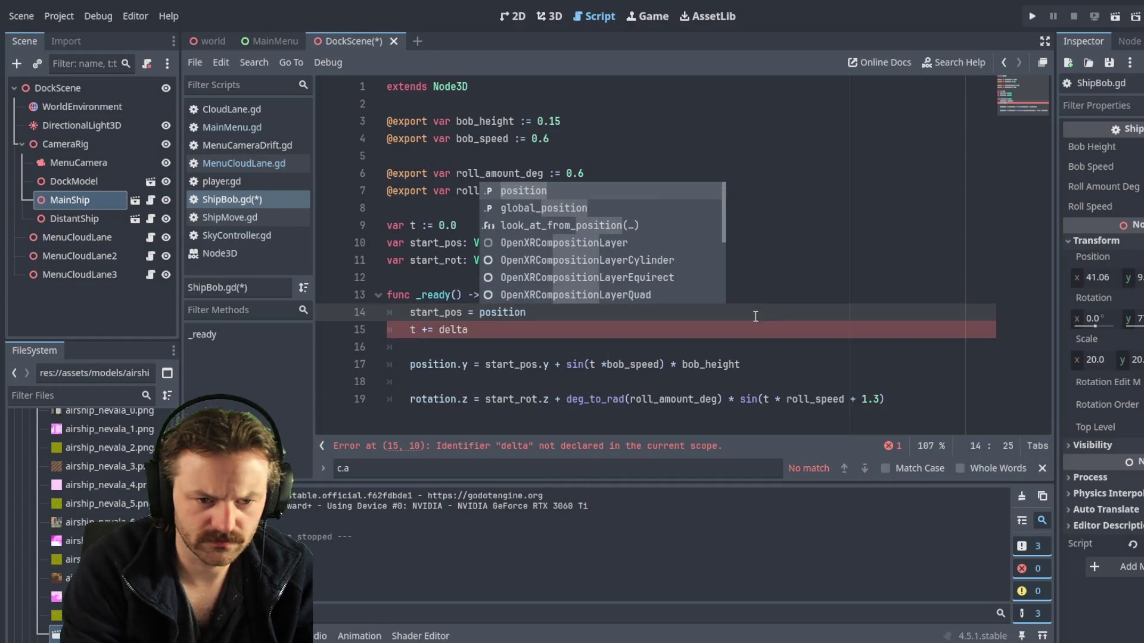
key("Return")
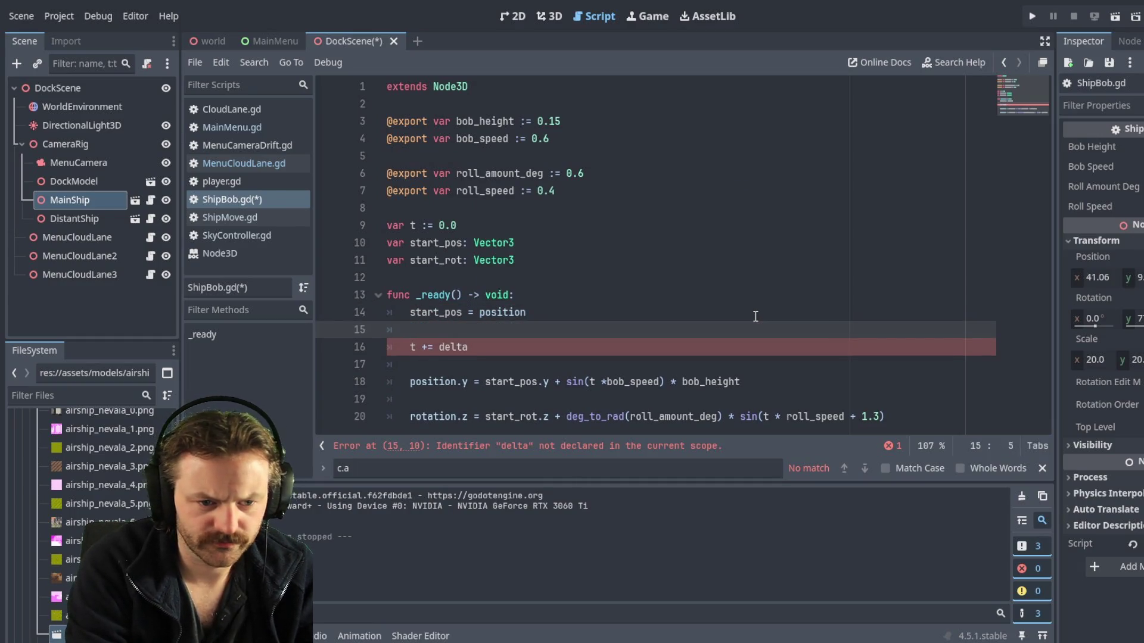
- Add 'start_rot = rotation' below it, followed by two blank lines
type("start =")
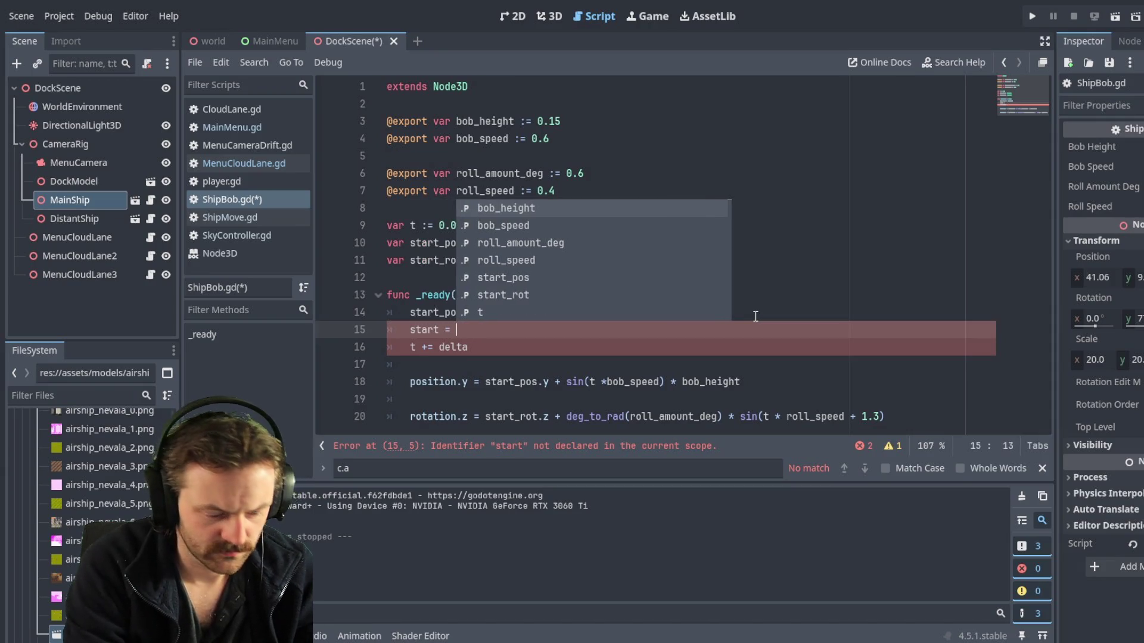
key("BackSpace")
key("BackSpace")
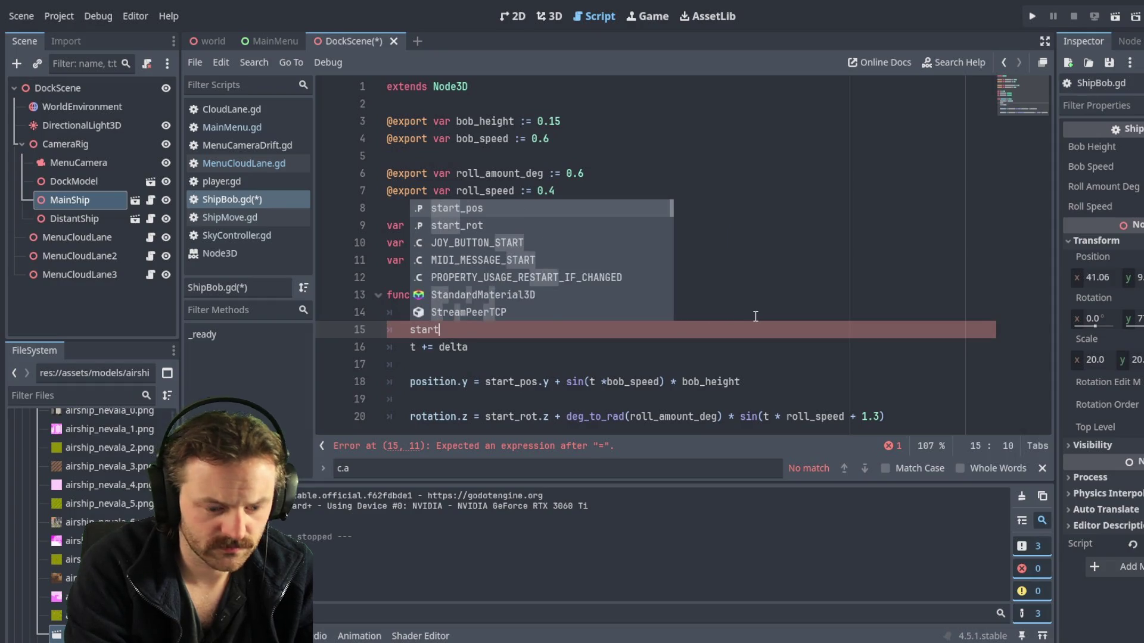
type("_rot = ")
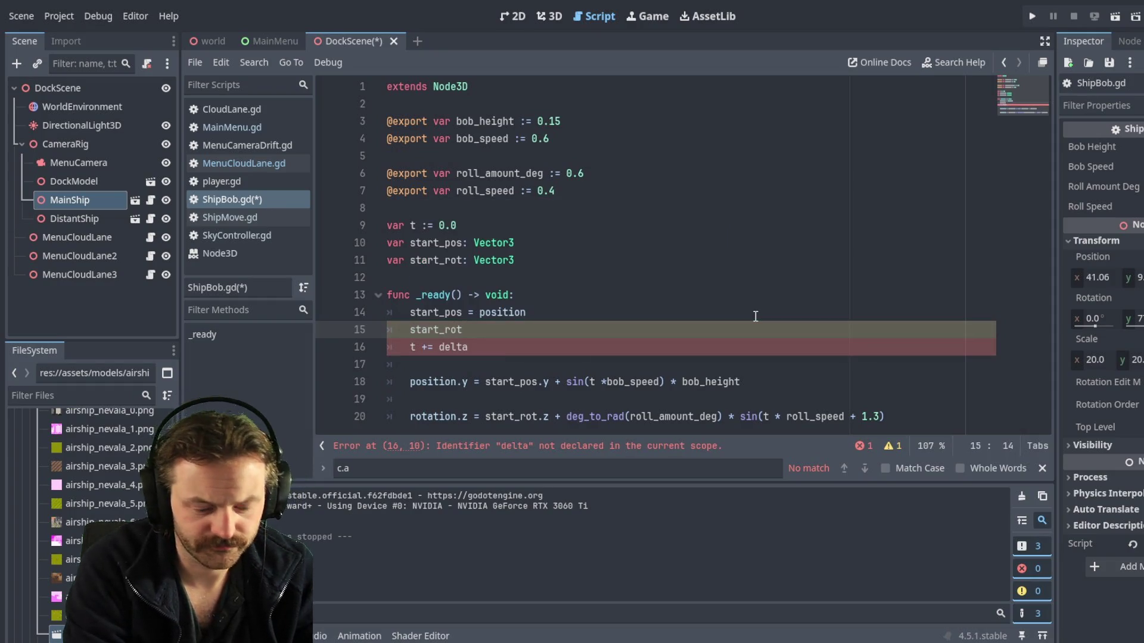
type("roation")
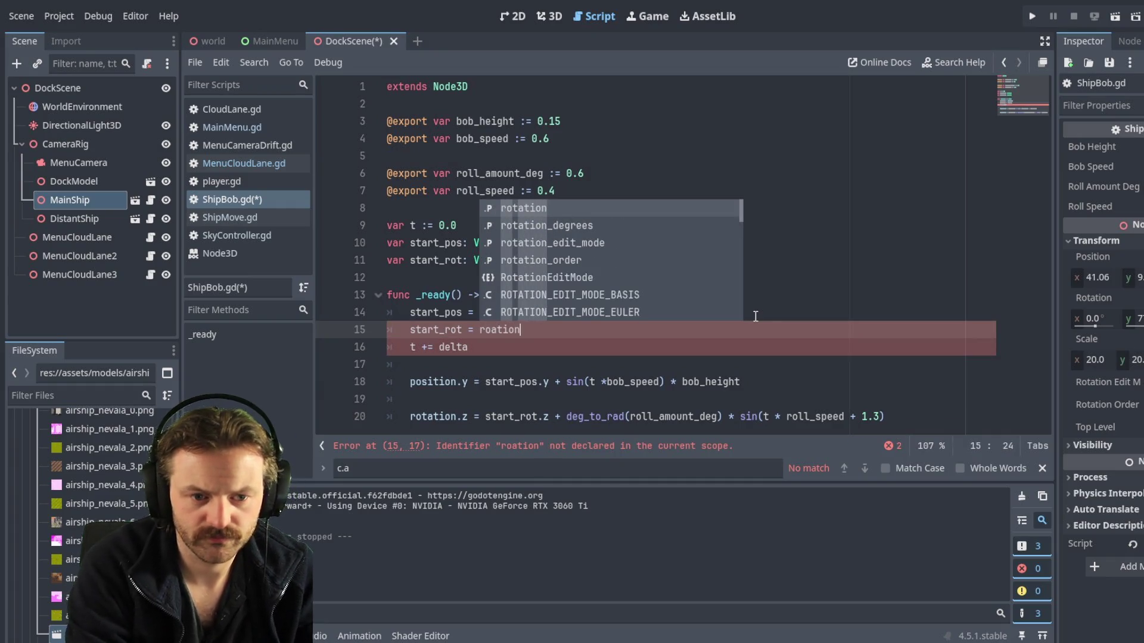
key("BackSpace")
key("BackSpace")
key("BackSpace")
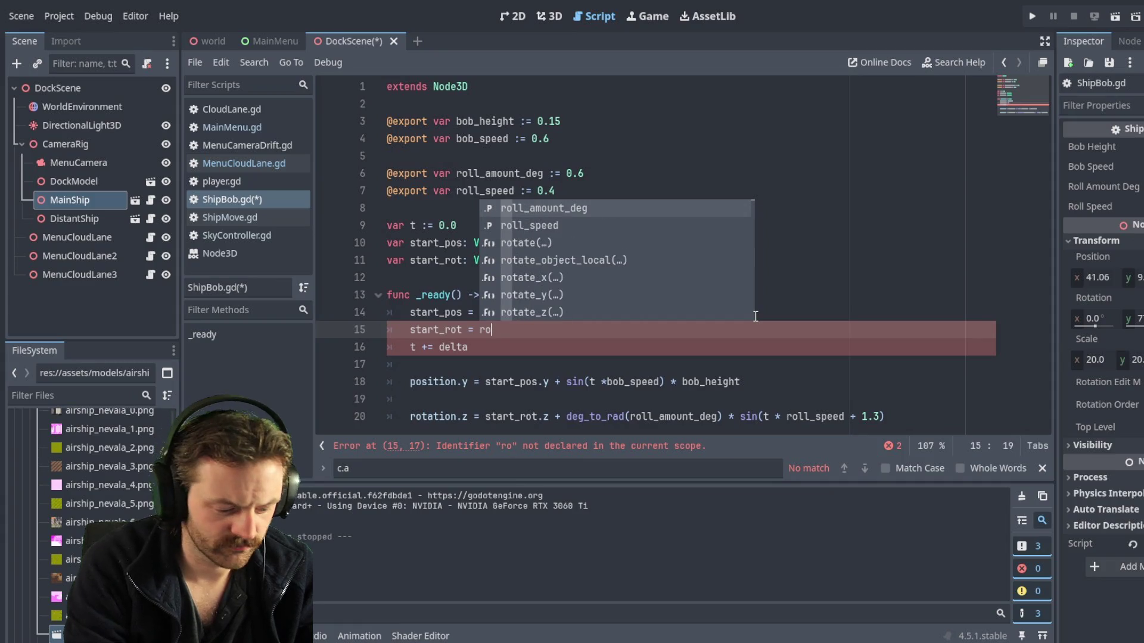
type("tation")
key("Escape")
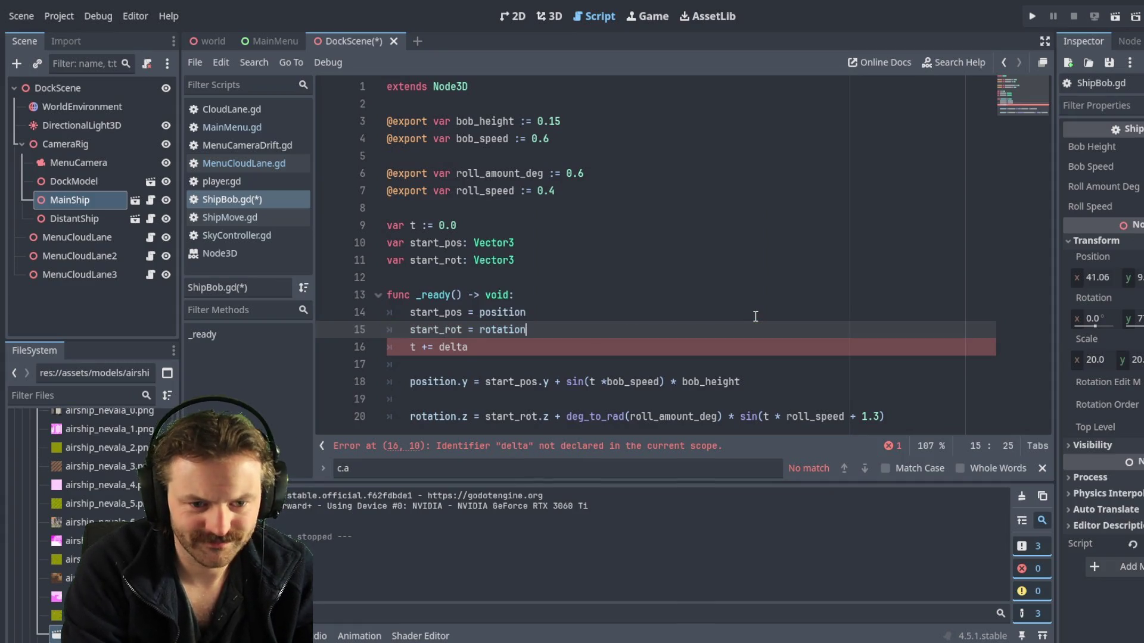
key("Return")
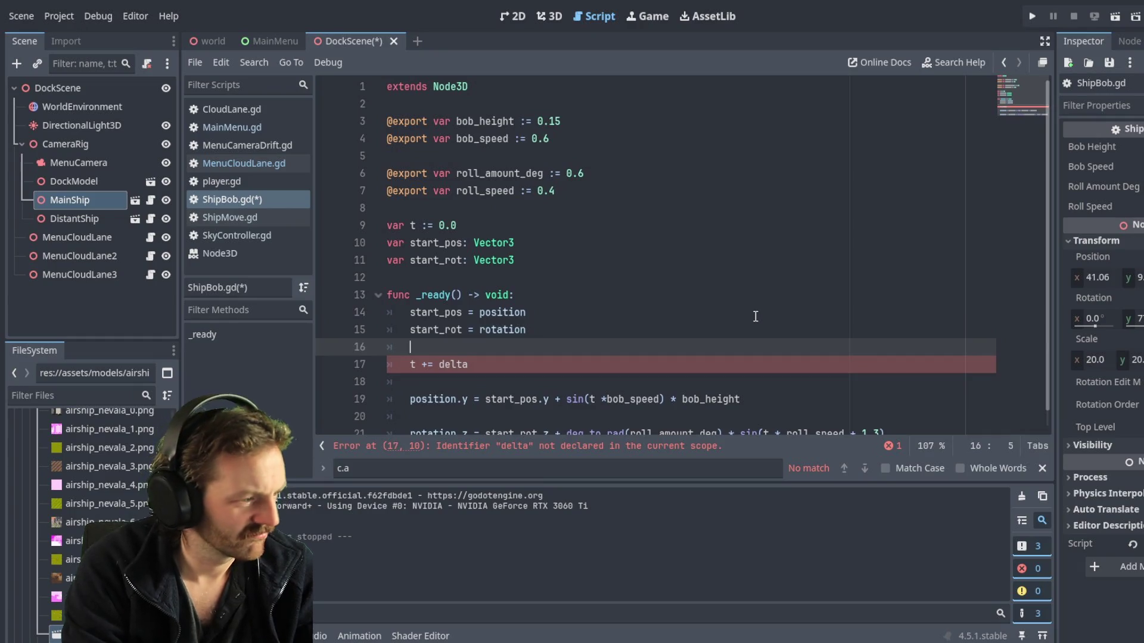
key("Return")
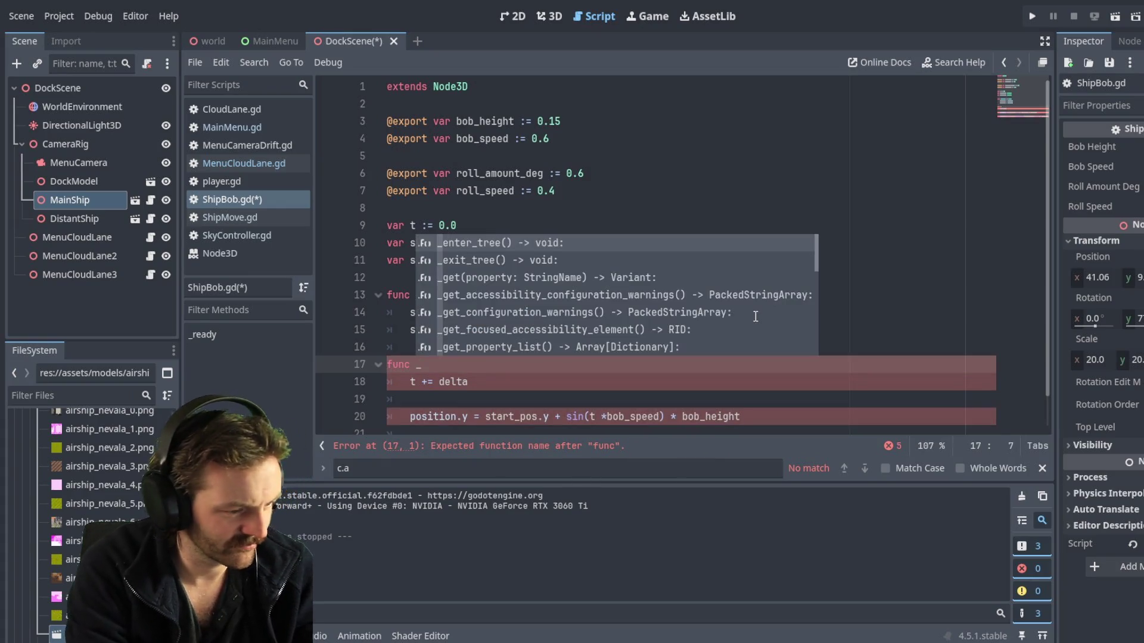
- Declare 'func _process(delta: float) -> void:' above the t += delta line
type("process")
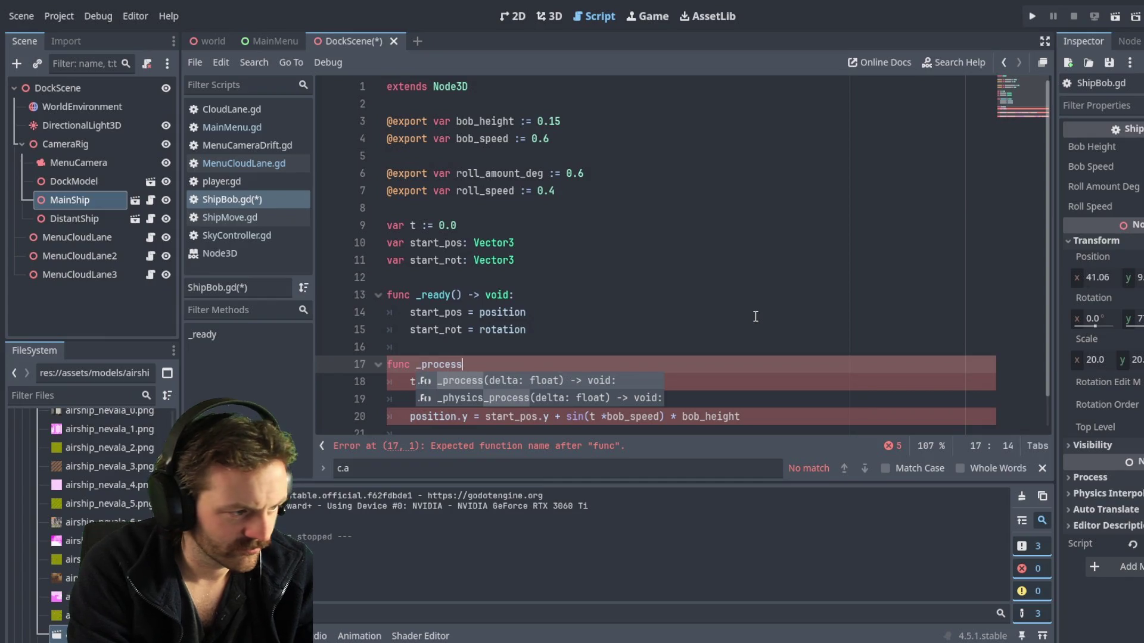
type("(delta: float")
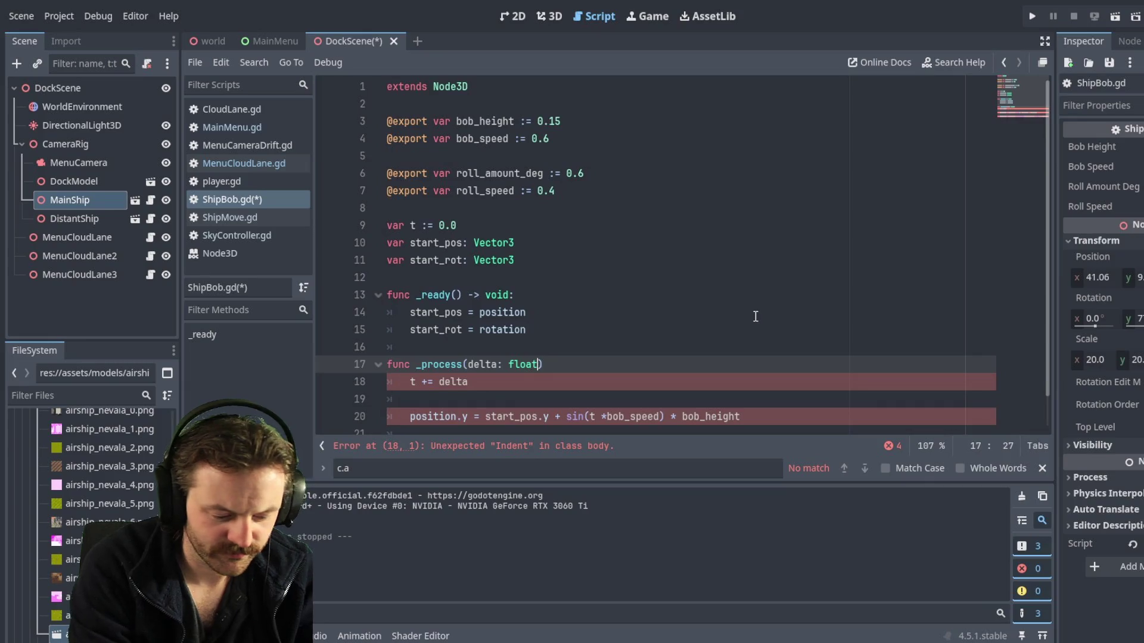
type(")")
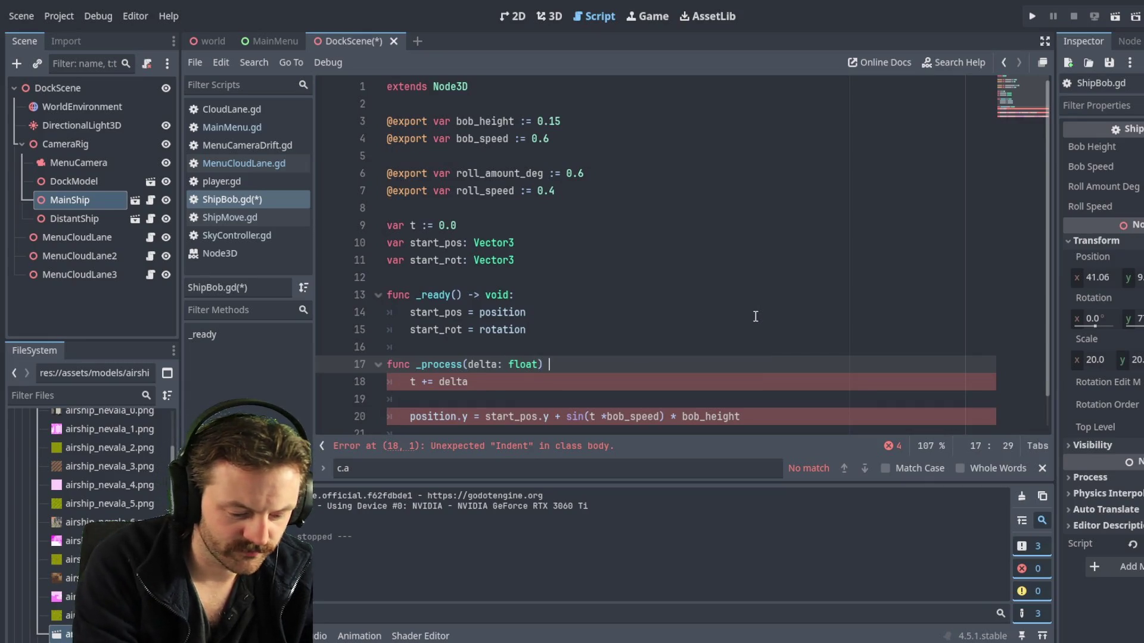
type("<")
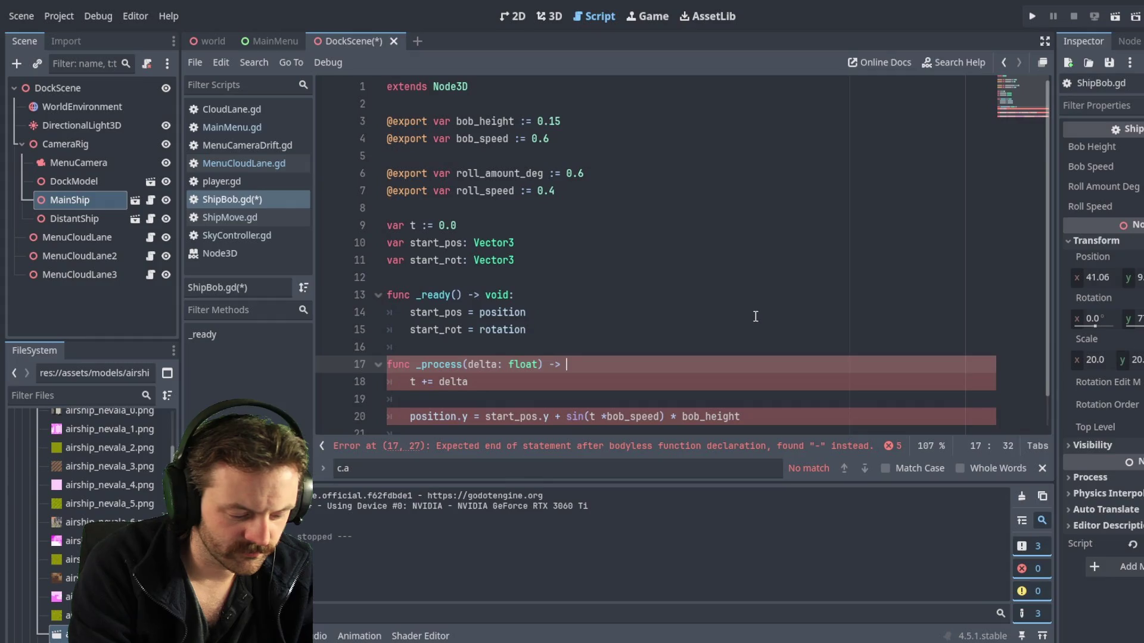
type(":")
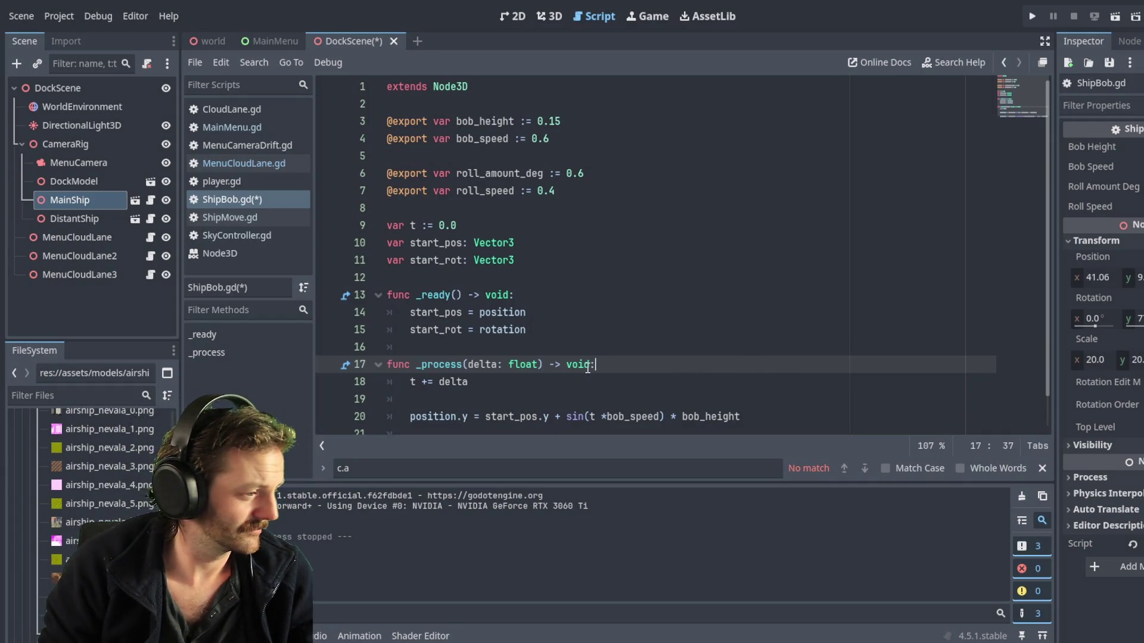
scroll(486, 399, "down", 1)
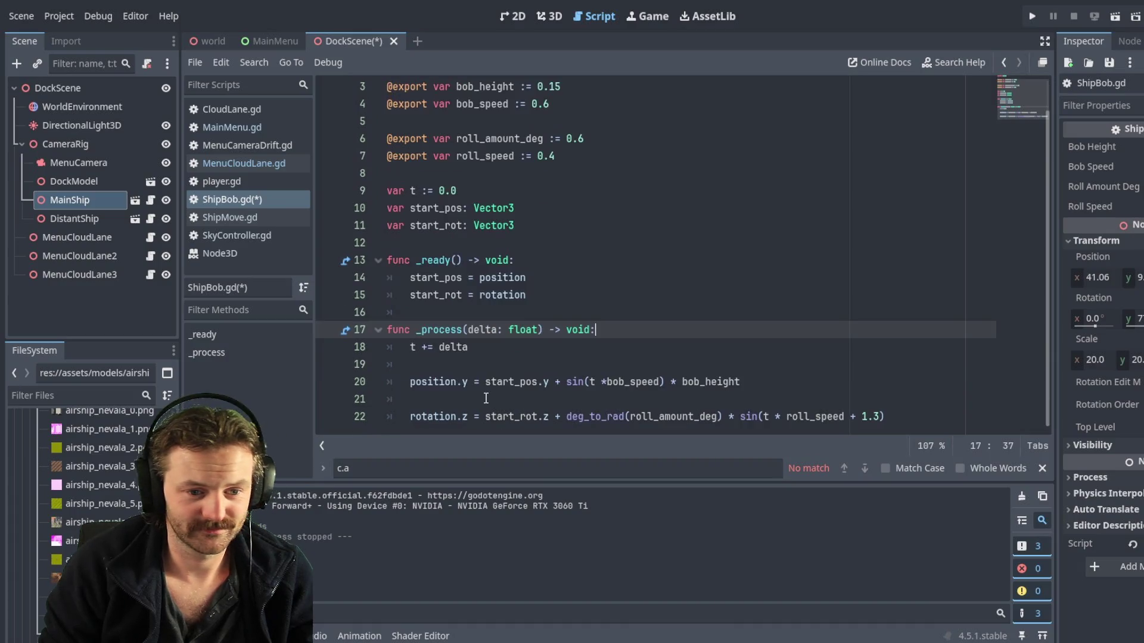
- Save ShipBob.gd and the scene, run the game to watch the airships, then stop it
left_click(429, 399)
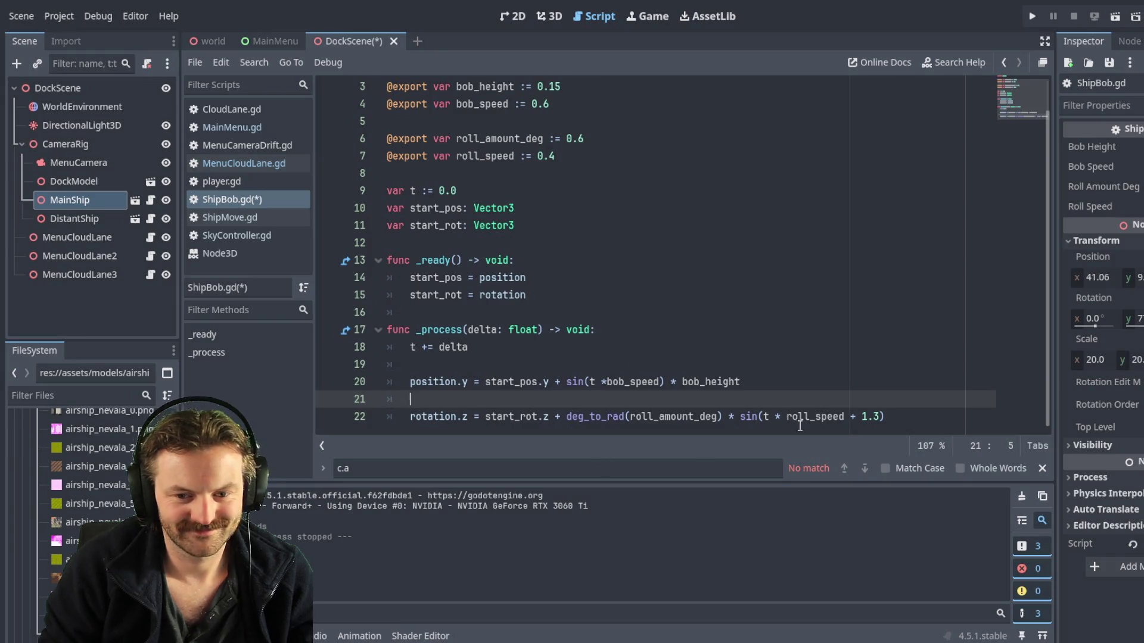
left_click(918, 422)
key("ctrl+s")
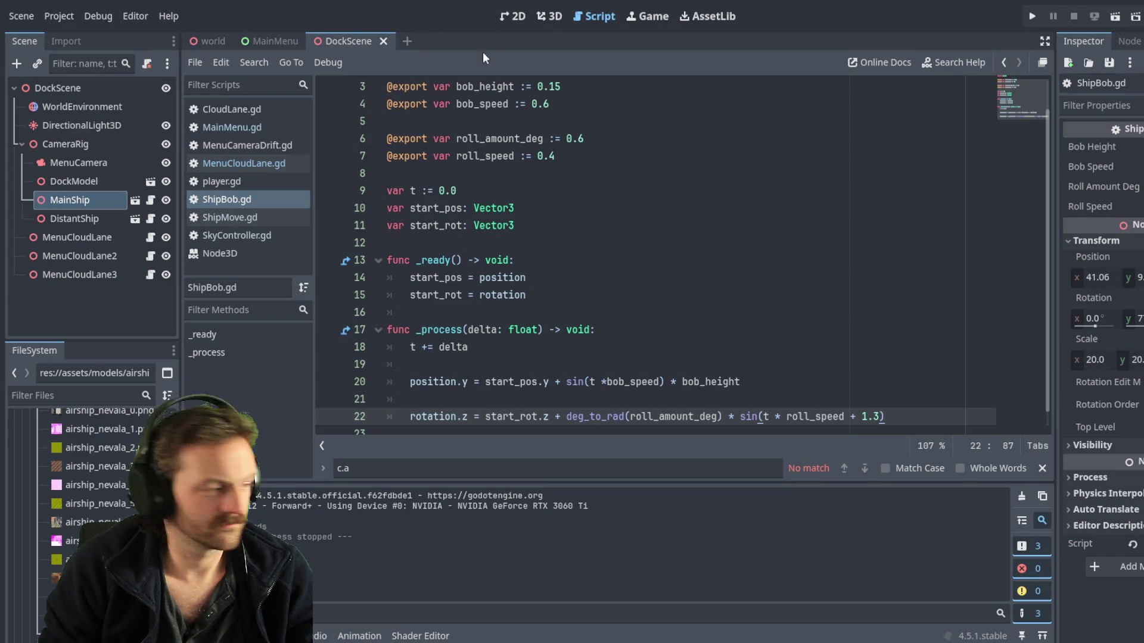
key("F5")
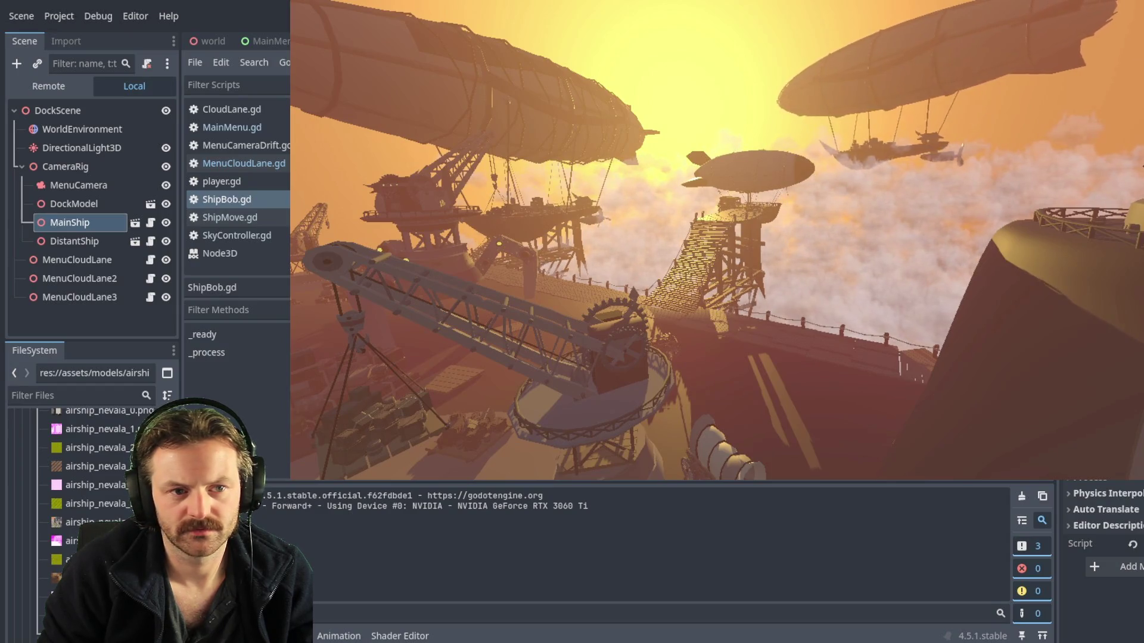
key("F8")
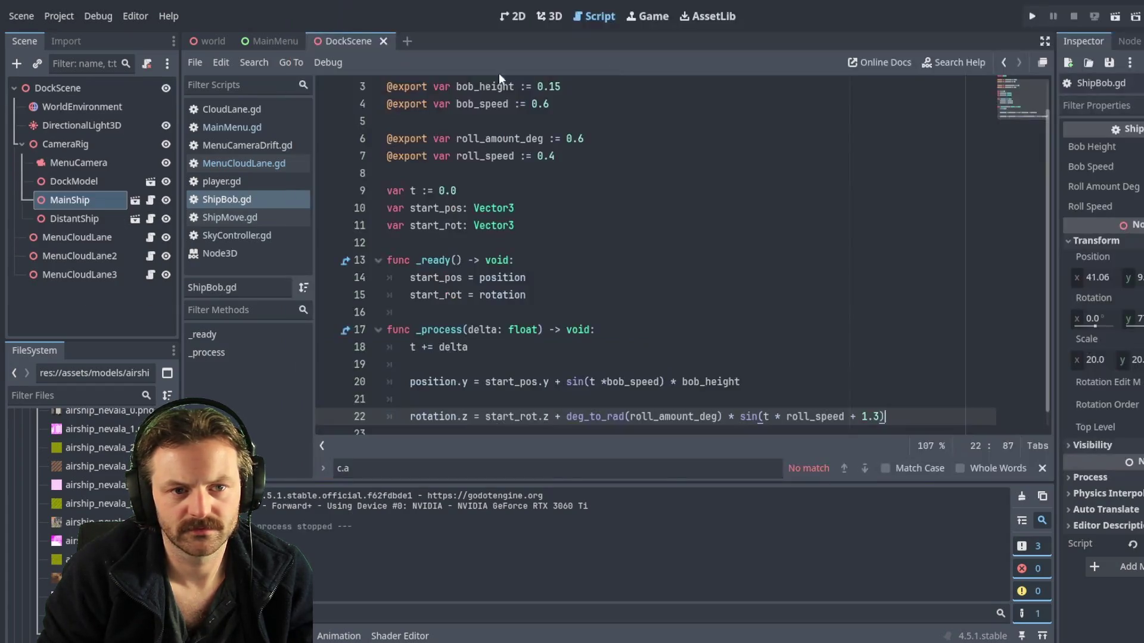
- Switch to the MainMenu scene and view it in the 3D workspace
left_click(265, 39)
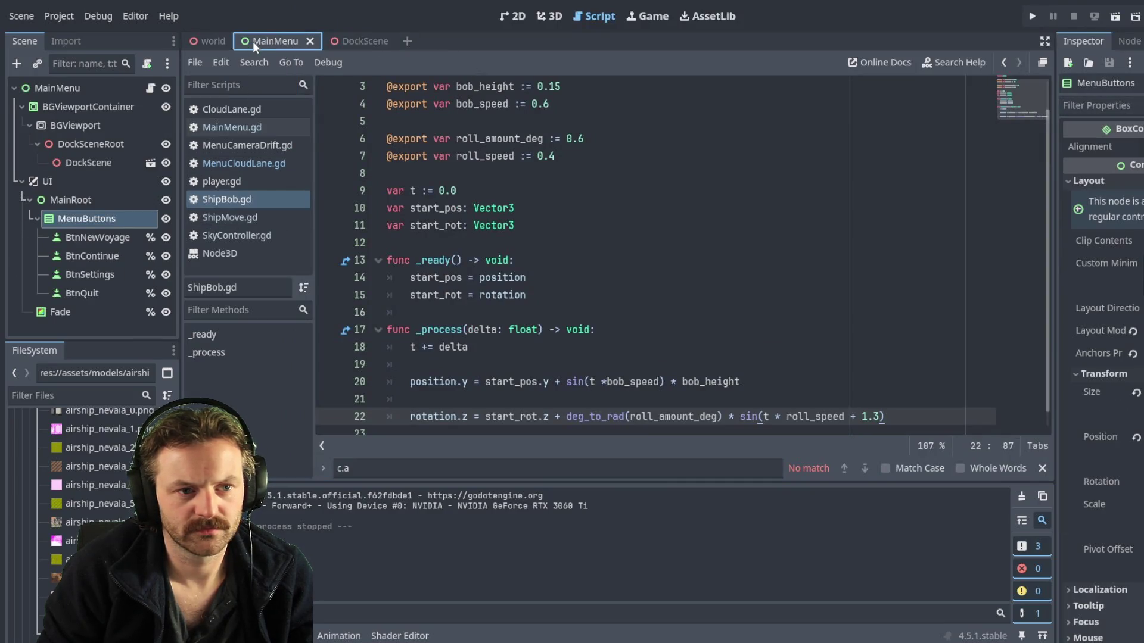
left_click(553, 18)
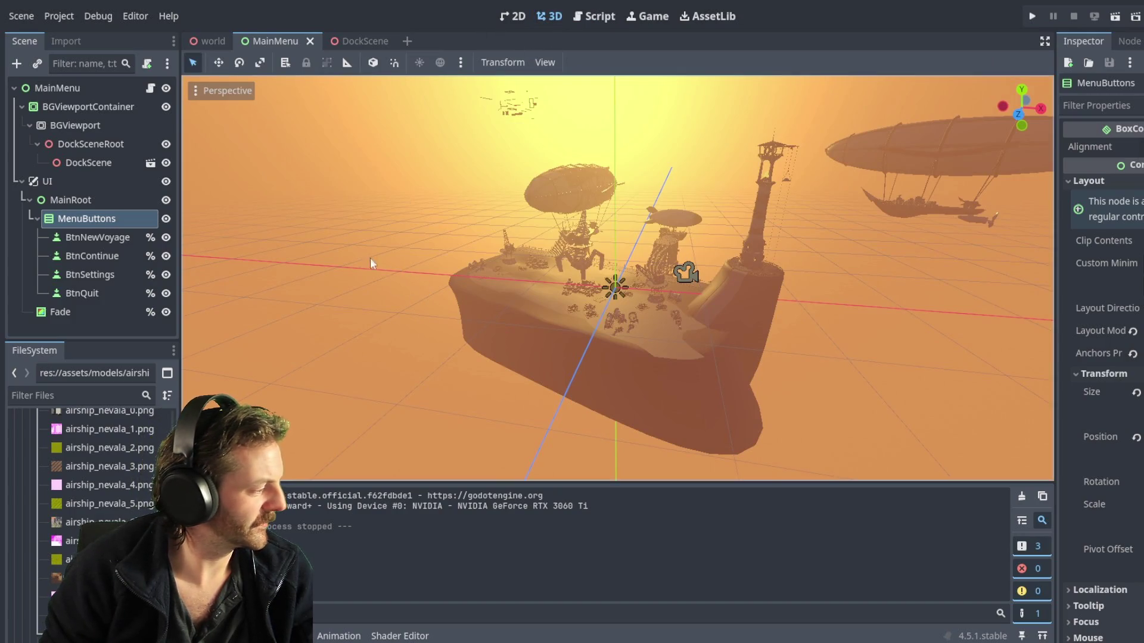